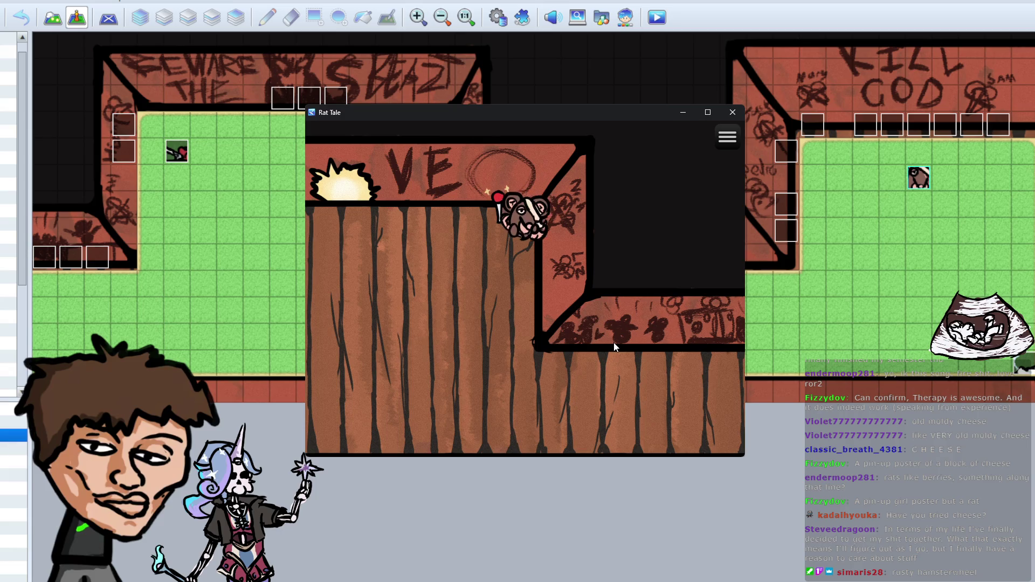
Step: Walk the rat around the first room and push it up against the top wall
key(Down)
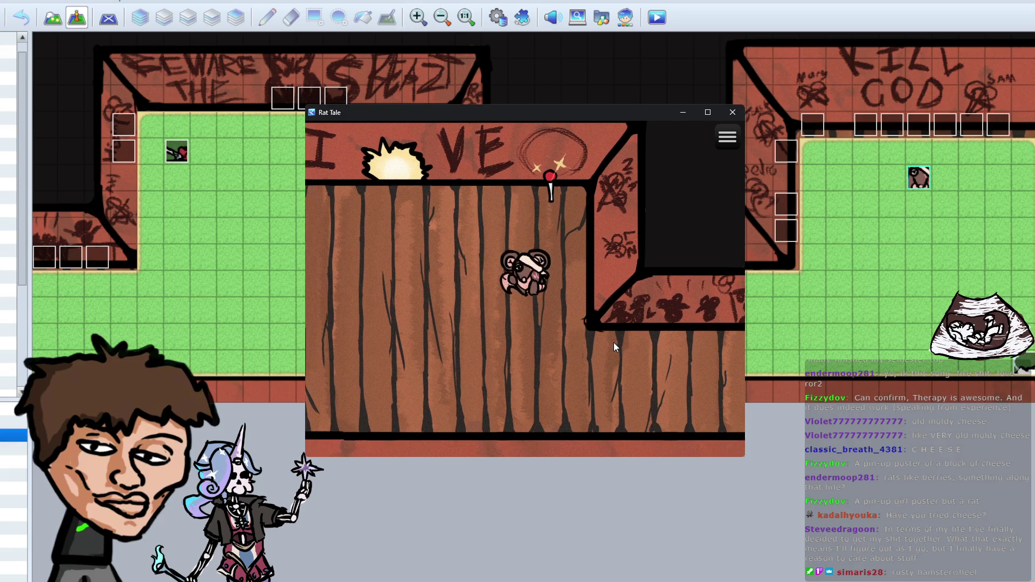
key(Up)
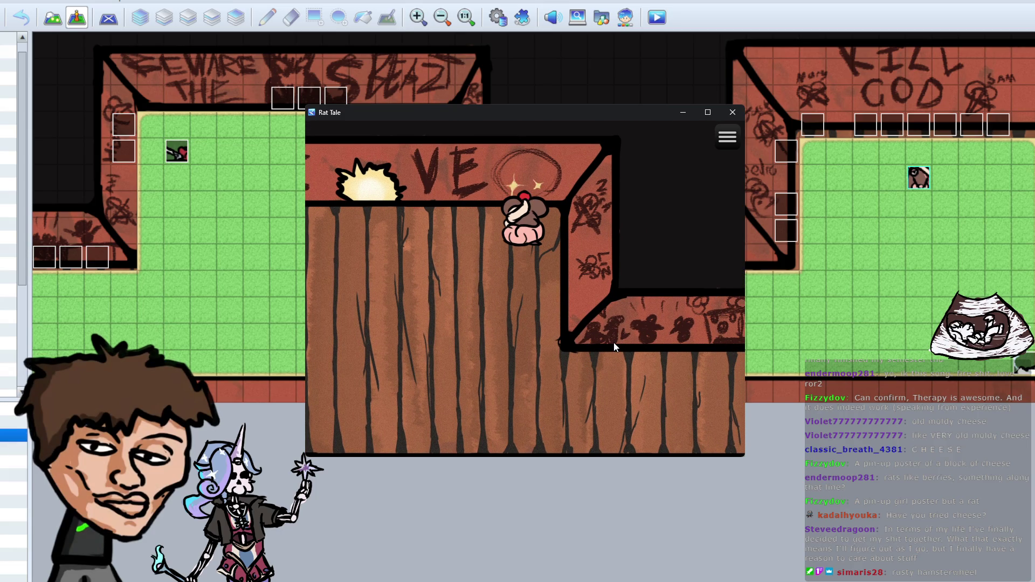
key(Down)
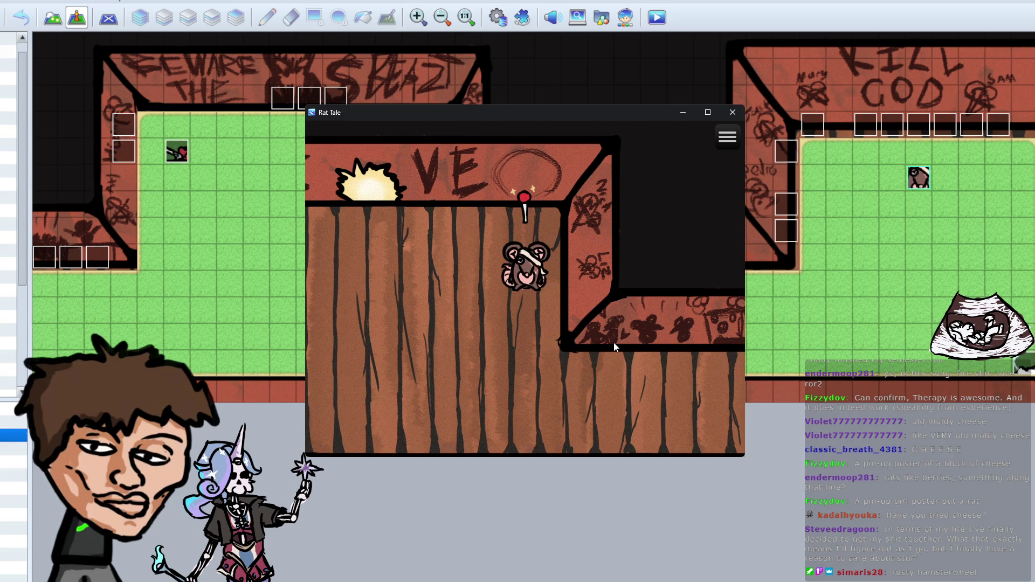
key(Up)
key(Left)
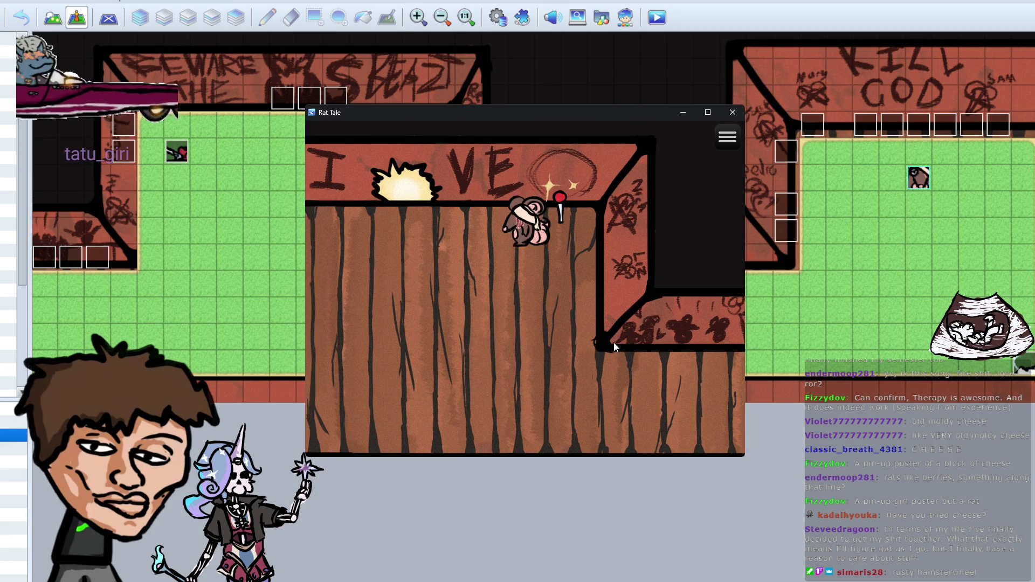
key(Right)
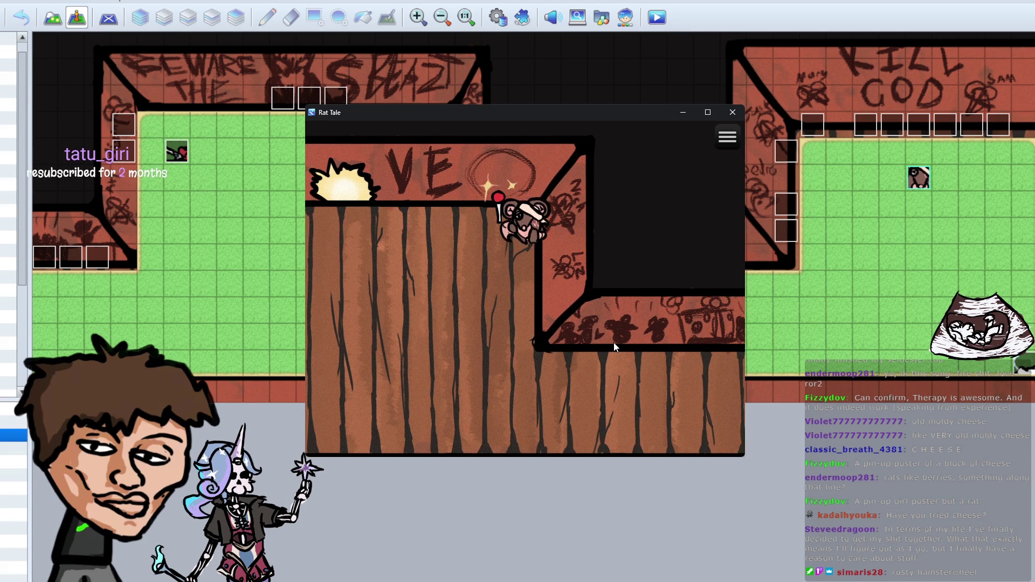
key(Down)
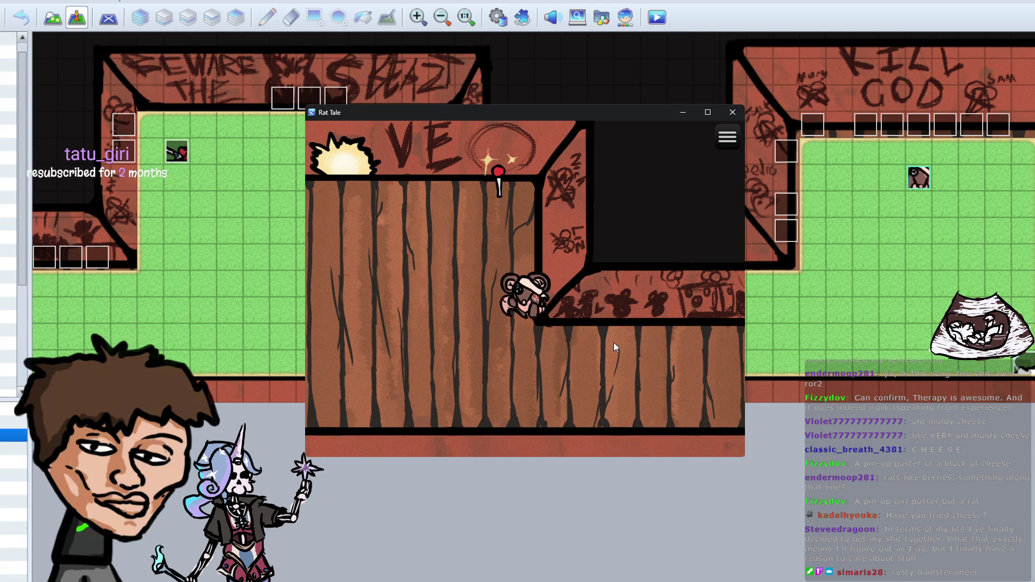
key(Left)
key(Up)
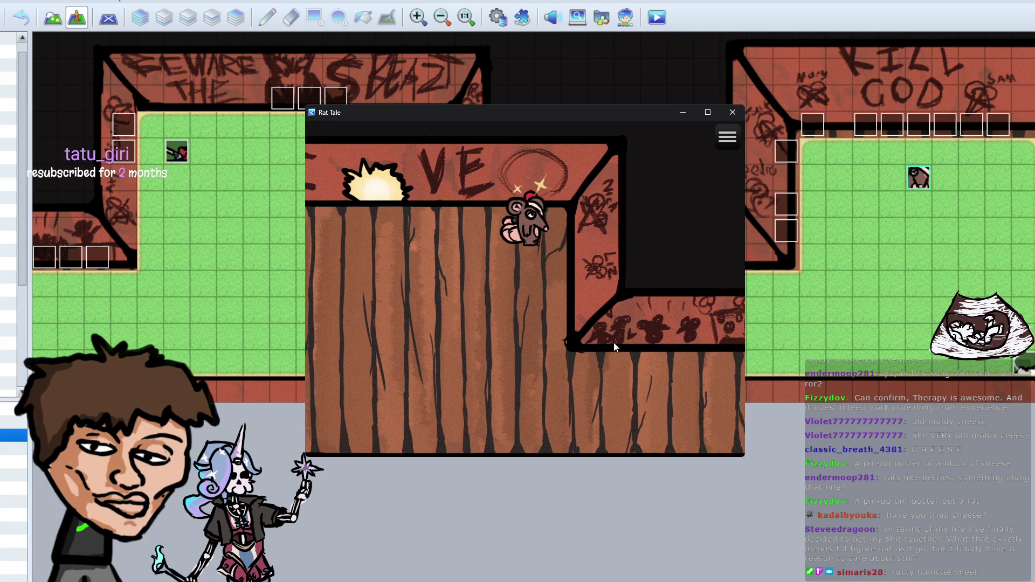
key(Right)
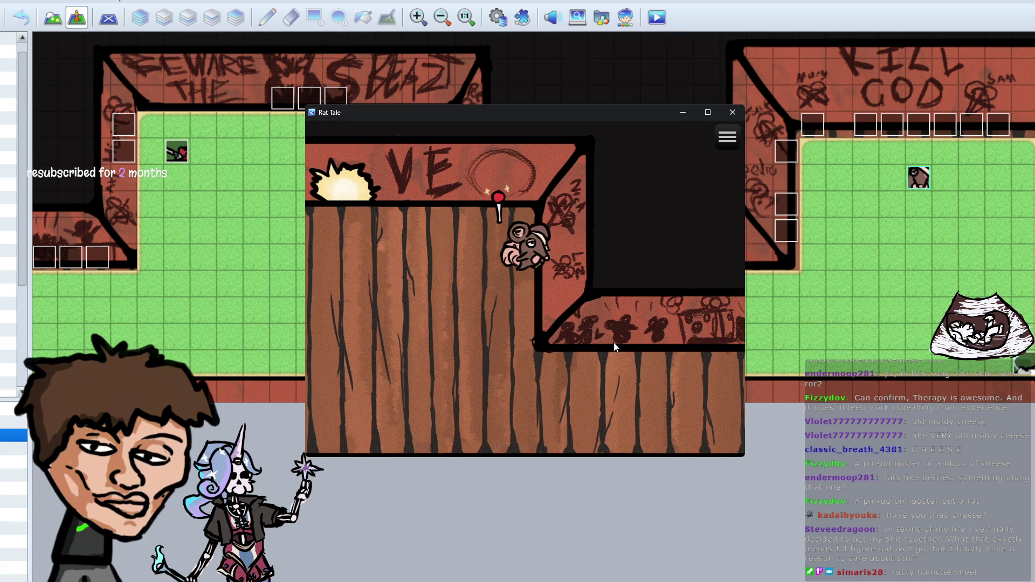
key(Up)
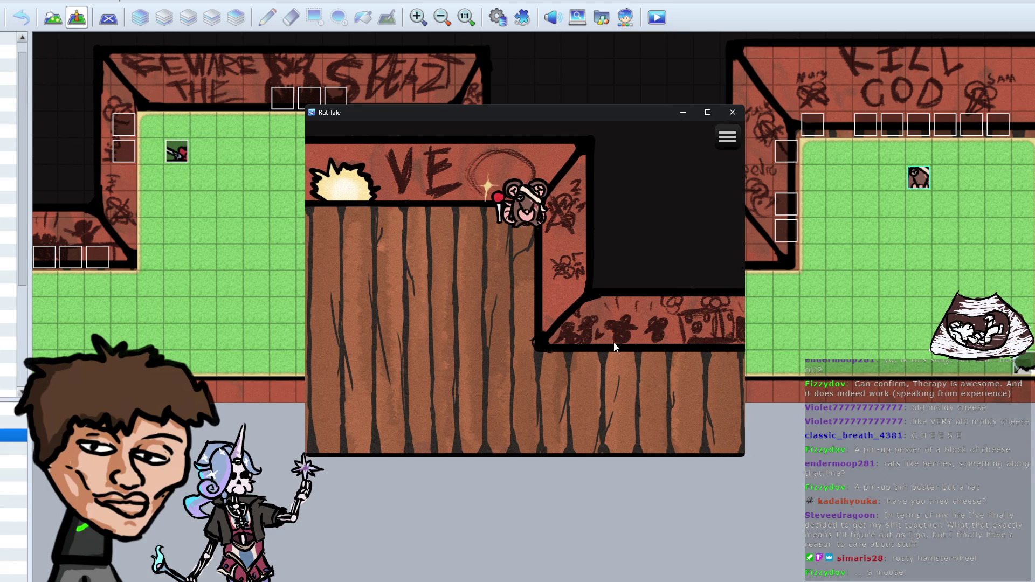
key(Down)
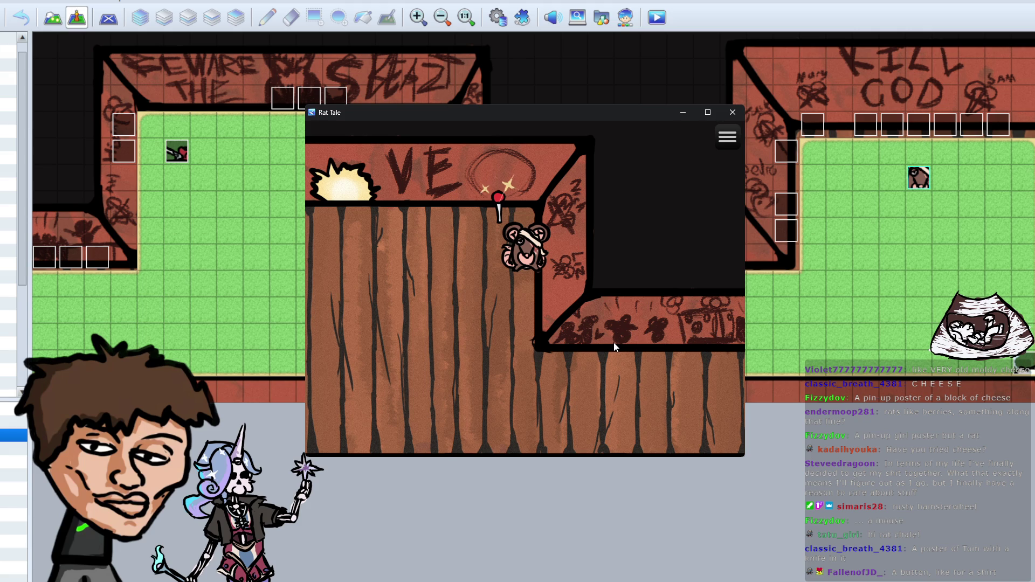
key(Left)
key(Up)
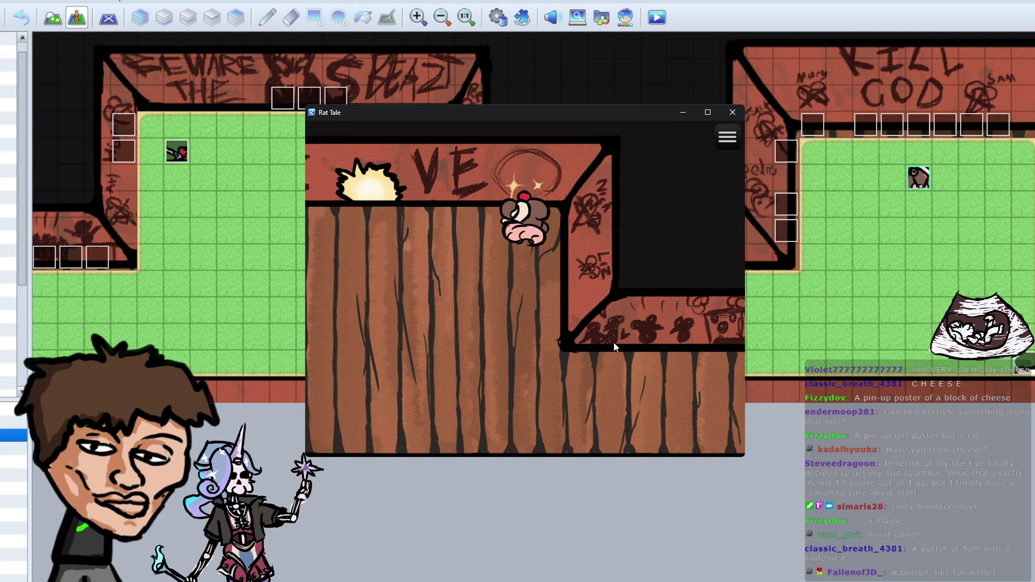
key(Left)
key(Up)
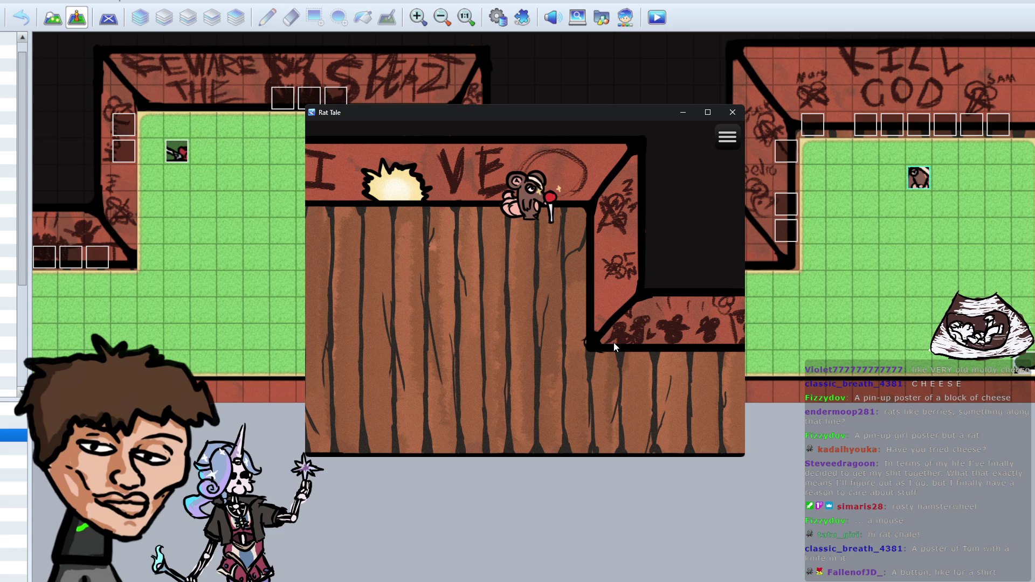
key(Down)
key(Right)
Step: Climb the rat up and down at the pushpin, then move it right past the pin
key(Up)
key(Down)
key(Left)
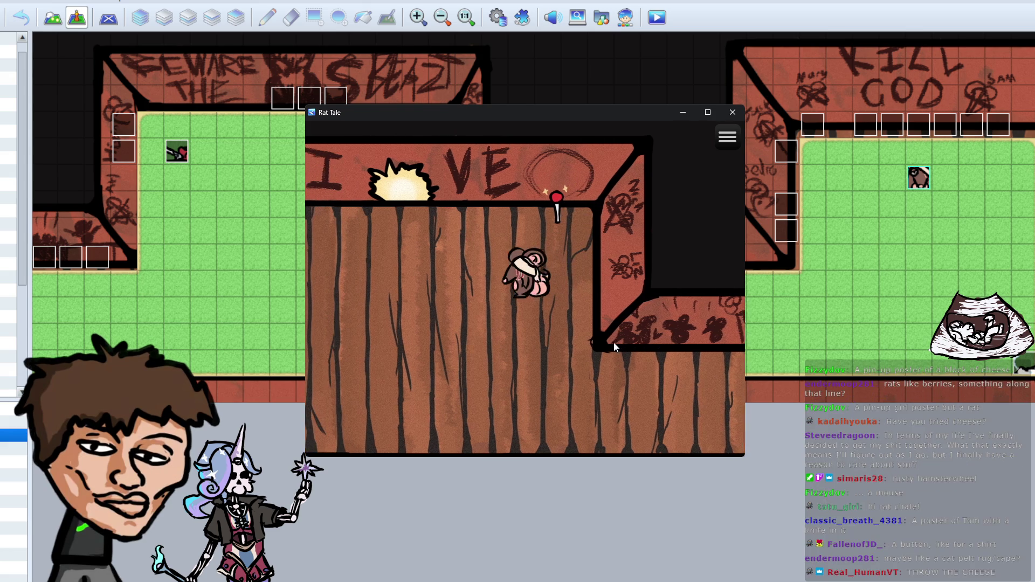
key(Left)
key(Right)
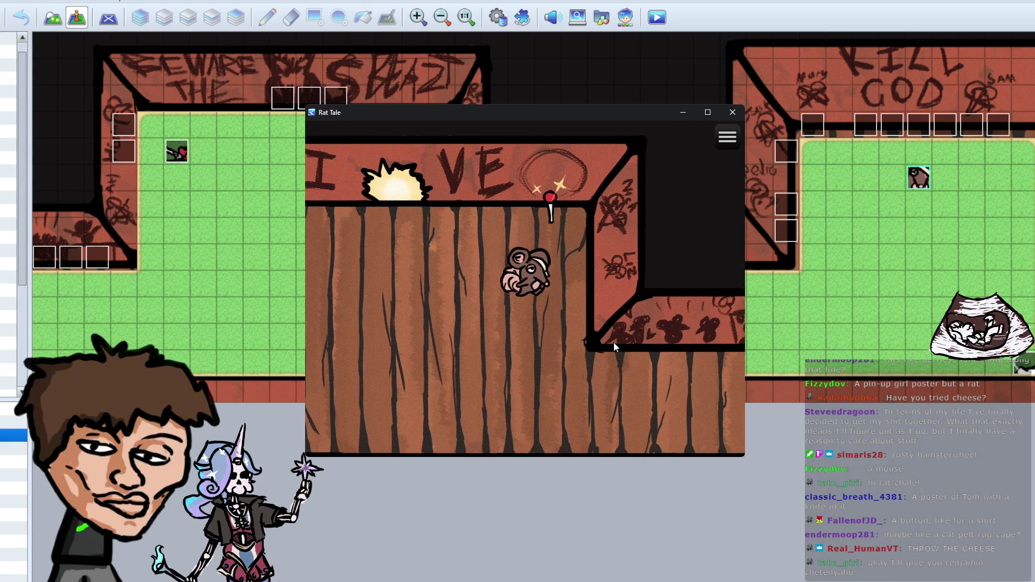
key(Up)
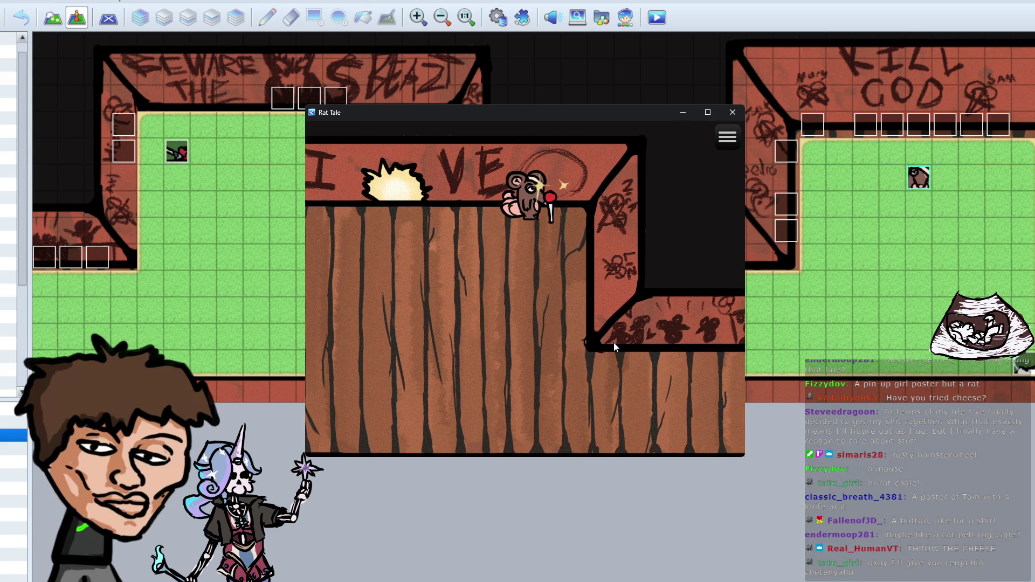
key(Down)
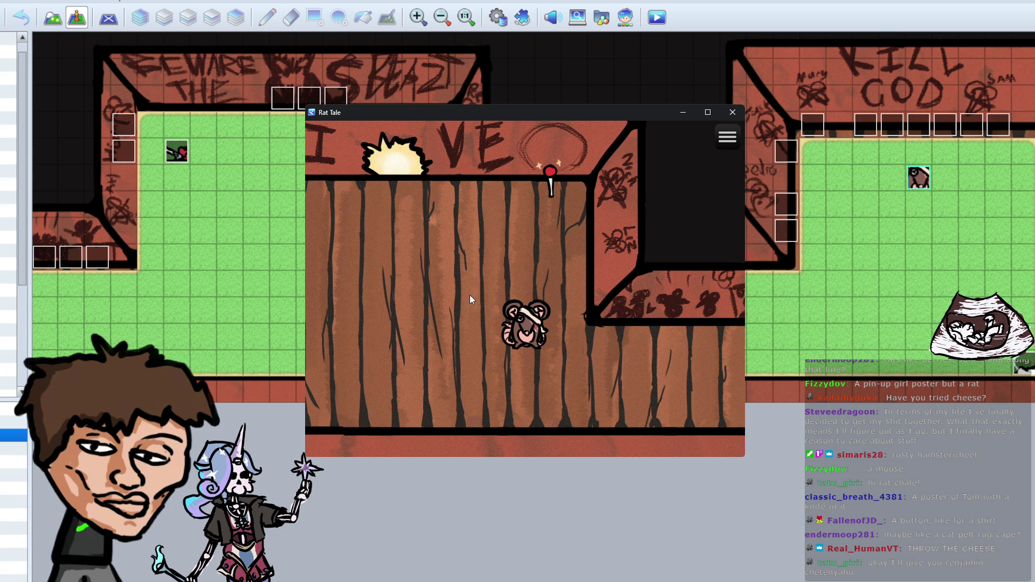
key(Up)
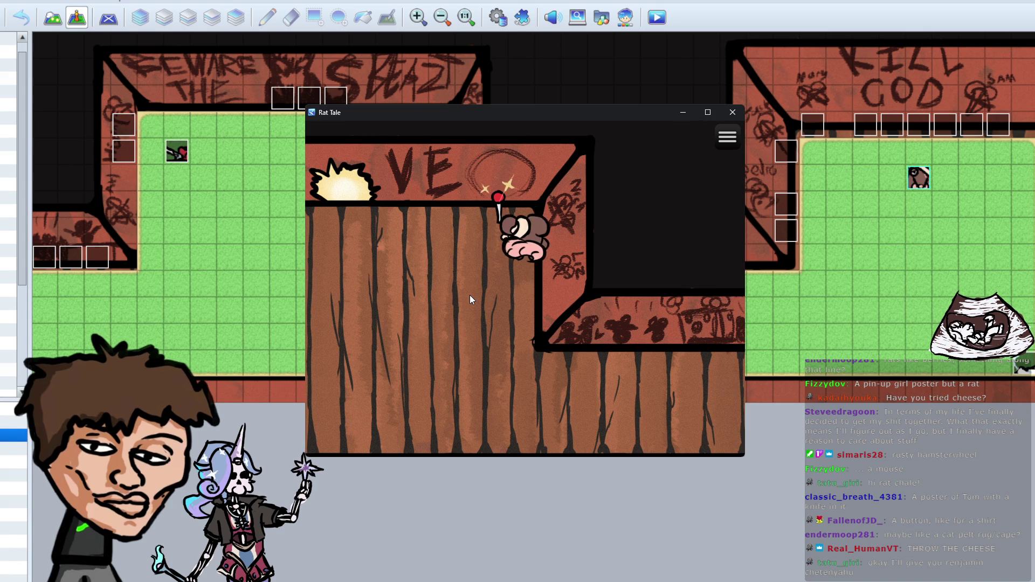
key(Left)
key(Right)
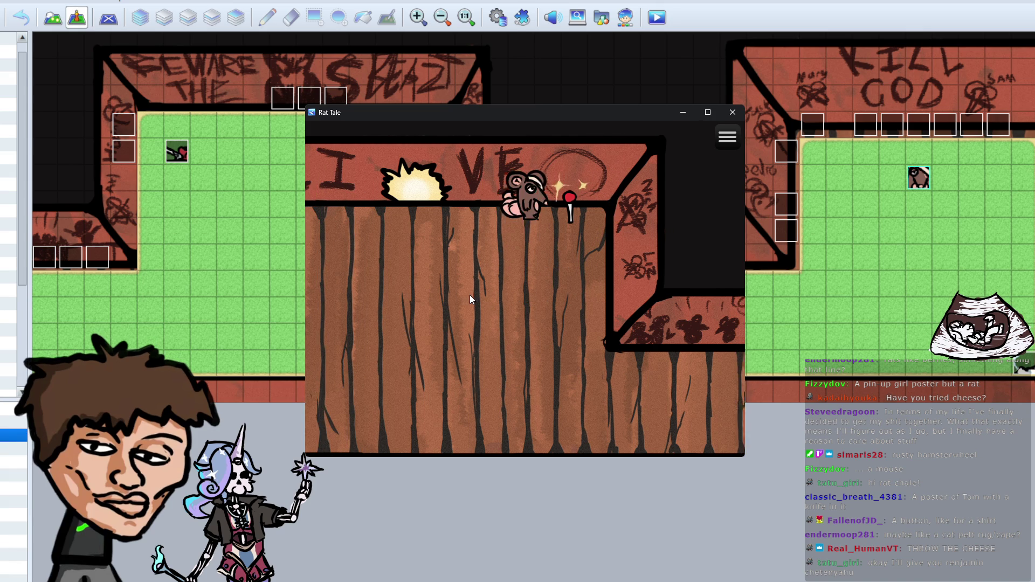
key(Right)
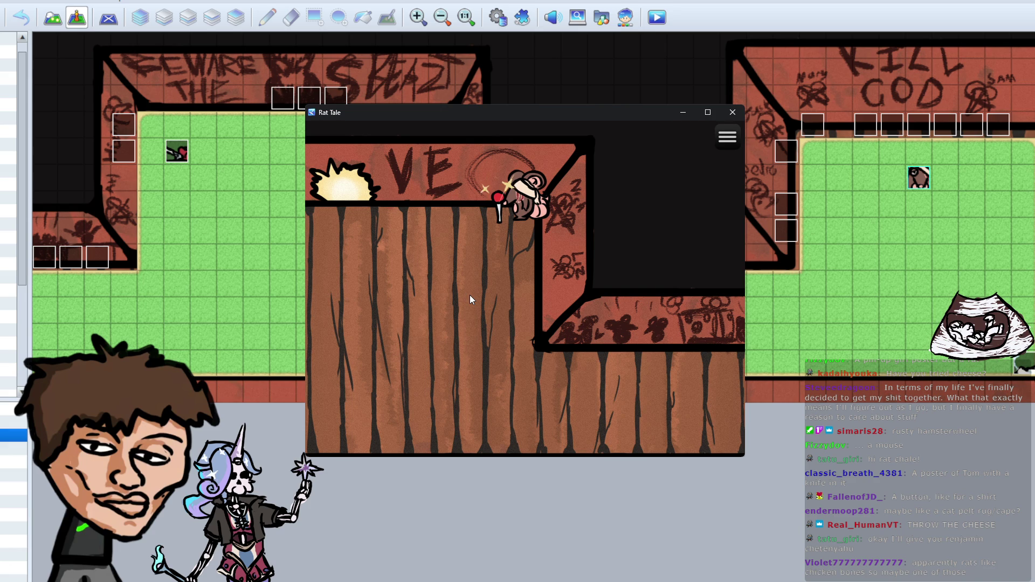
Step: Walk the rat through the neighbouring rooms up to the graffiti wall
key(Down)
key(Up)
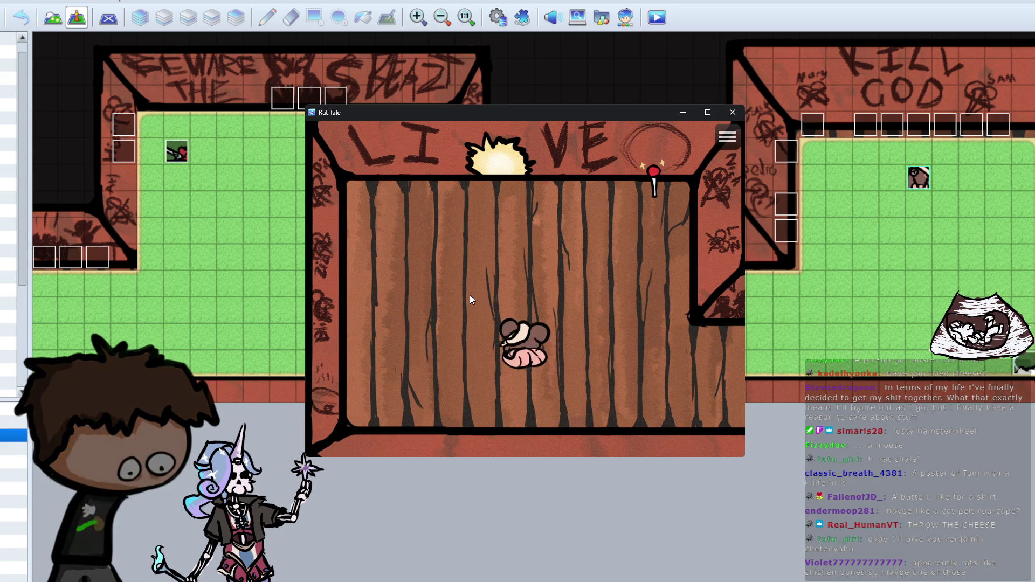
key(Down)
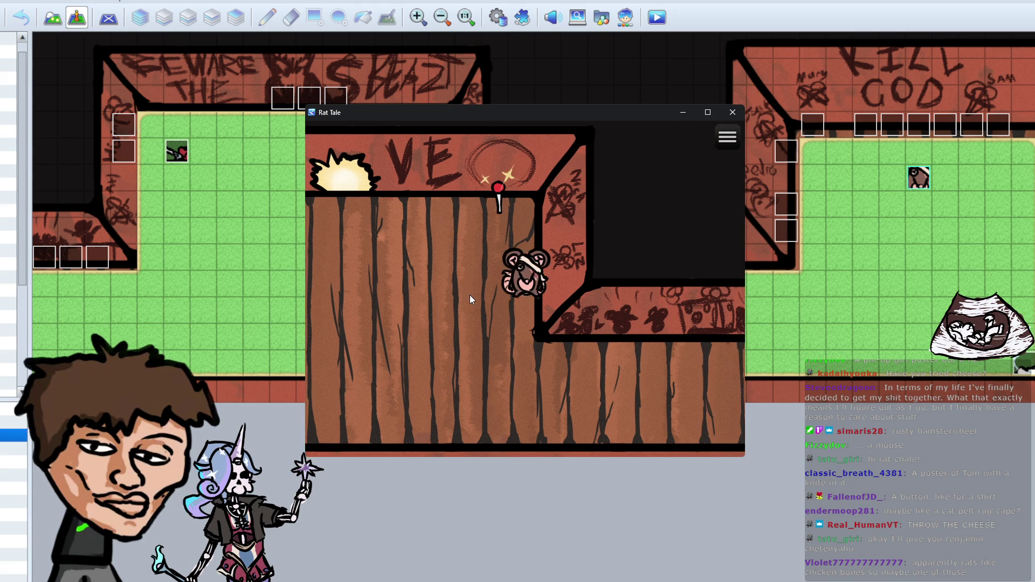
key(Right)
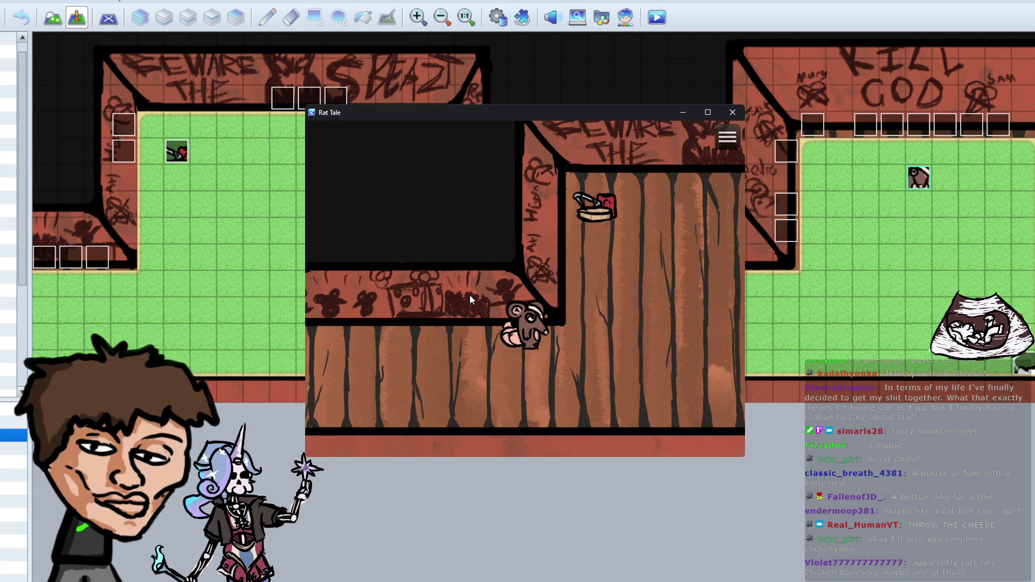
key(Right)
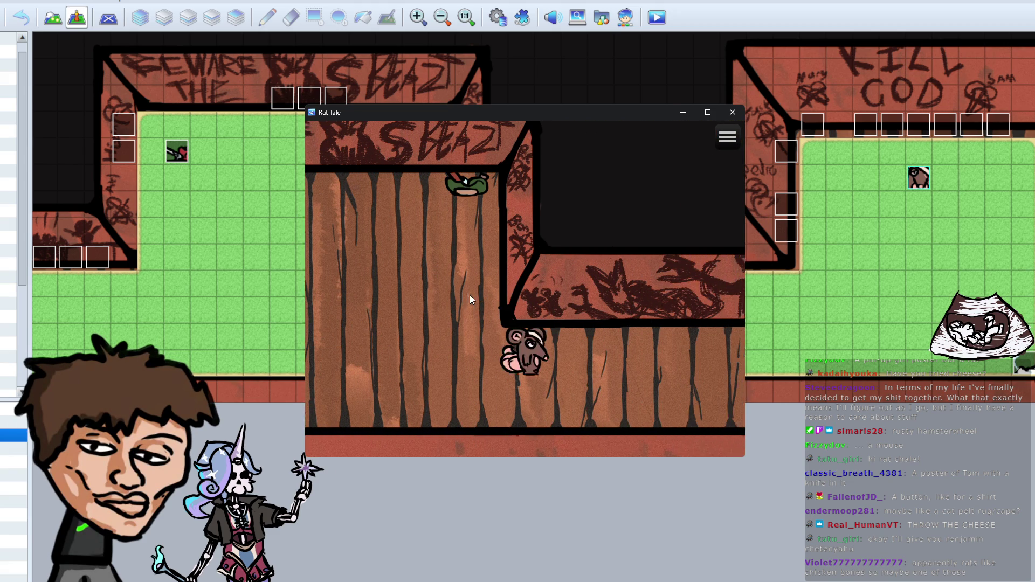
key(Left)
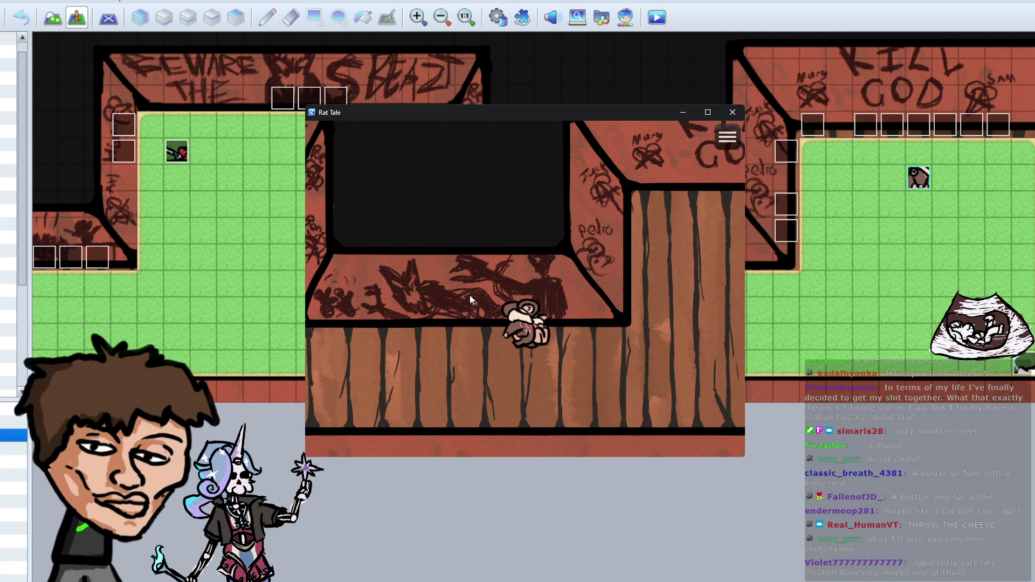
key(Left)
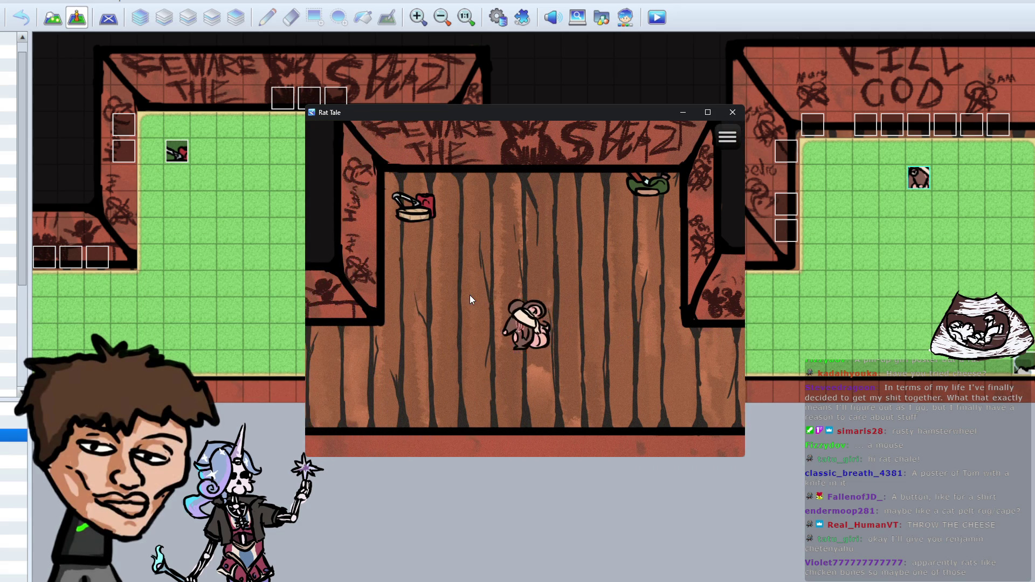
key(Up)
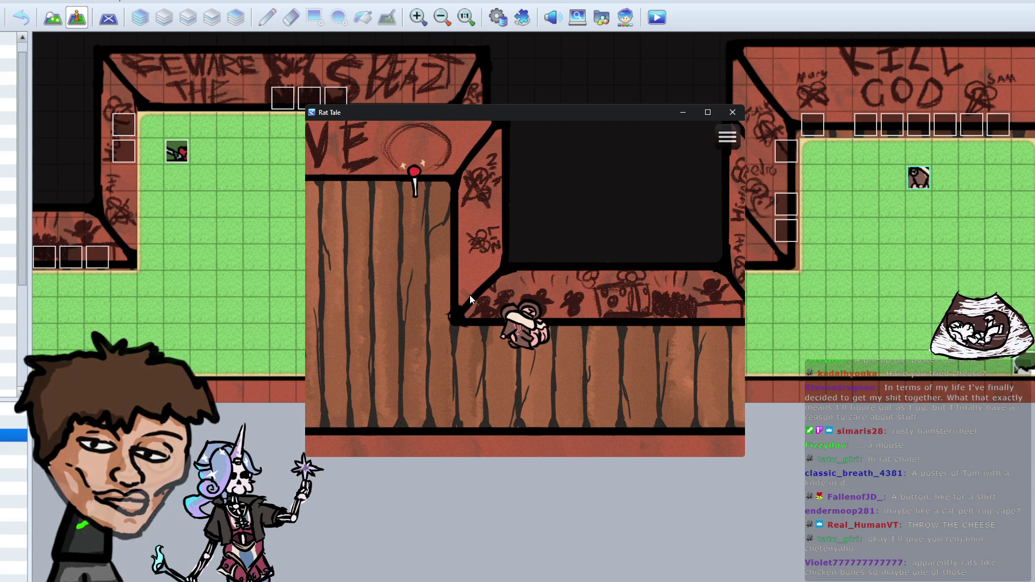
Step: Read the red pin's message, then dismiss it and close the save file list
key(Right)
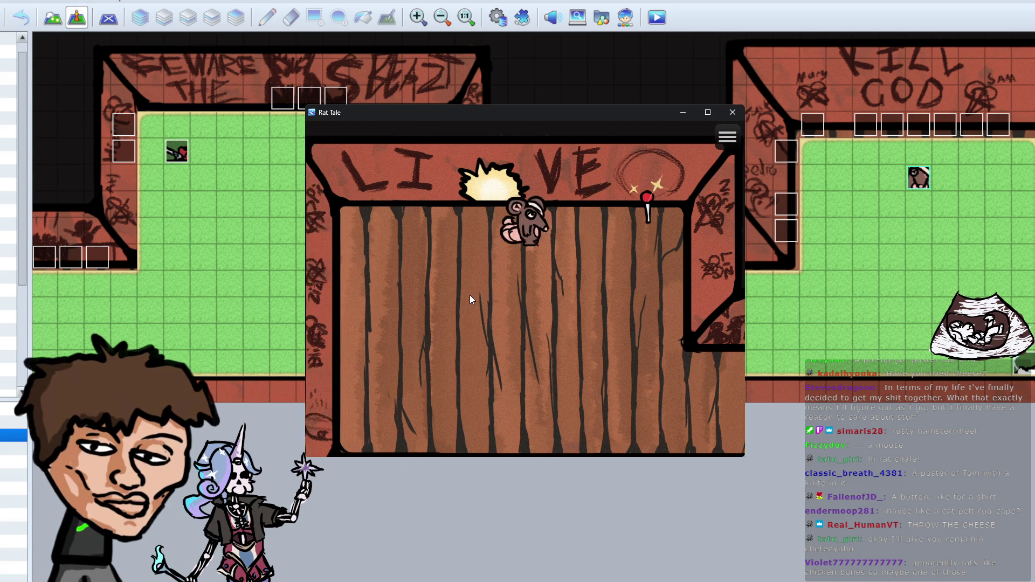
key(Return)
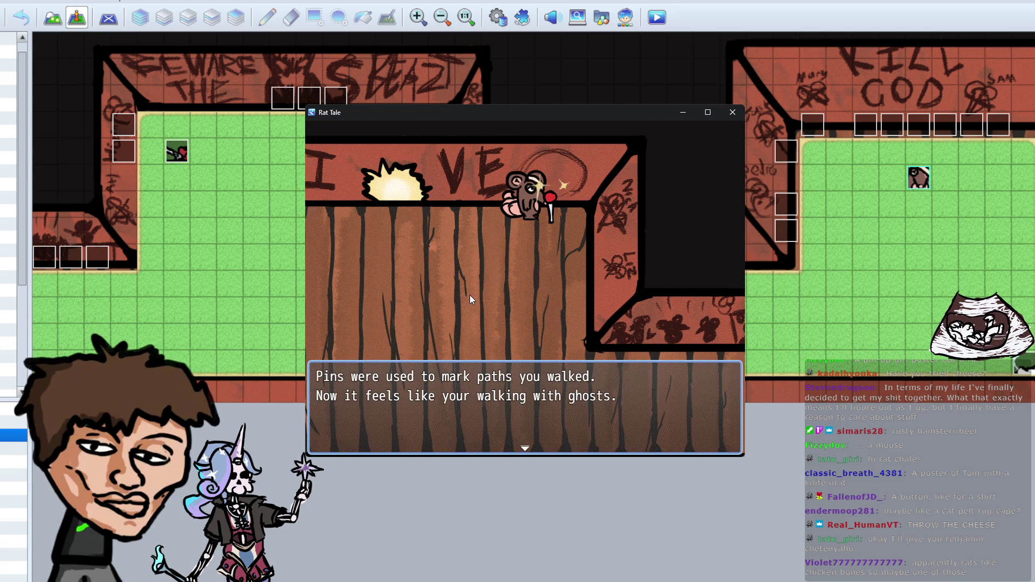
key(Return)
key(Down)
key(Return)
key(Return)
key(Return)
Step: From the game menu, choose Game End, then To Desktop, and confirm OK
key(Escape)
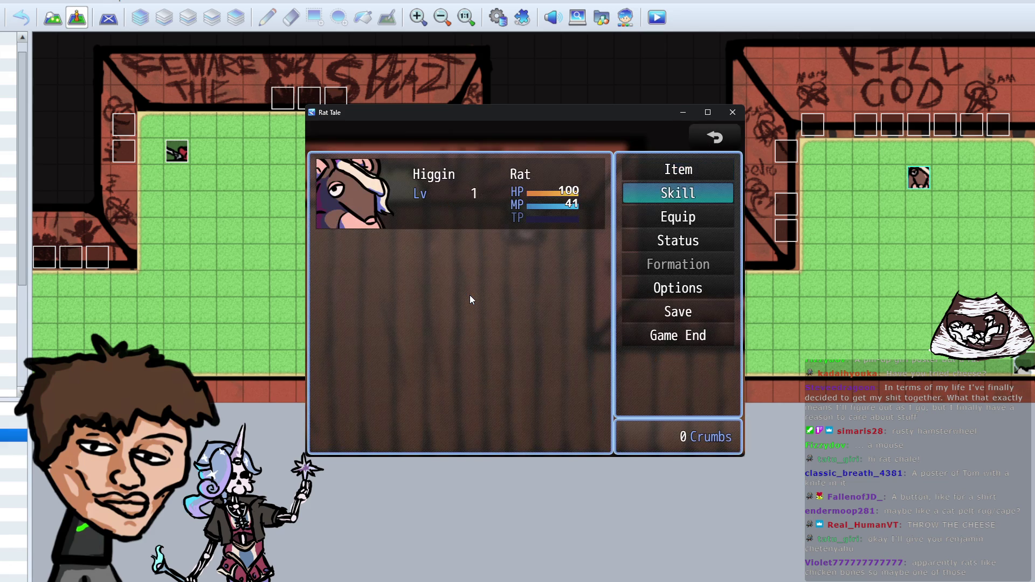
key(Down)
key(Down)
key(Down)
key(Up)
key(Up)
key(Escape)
key(Down)
key(Right)
key(Escape)
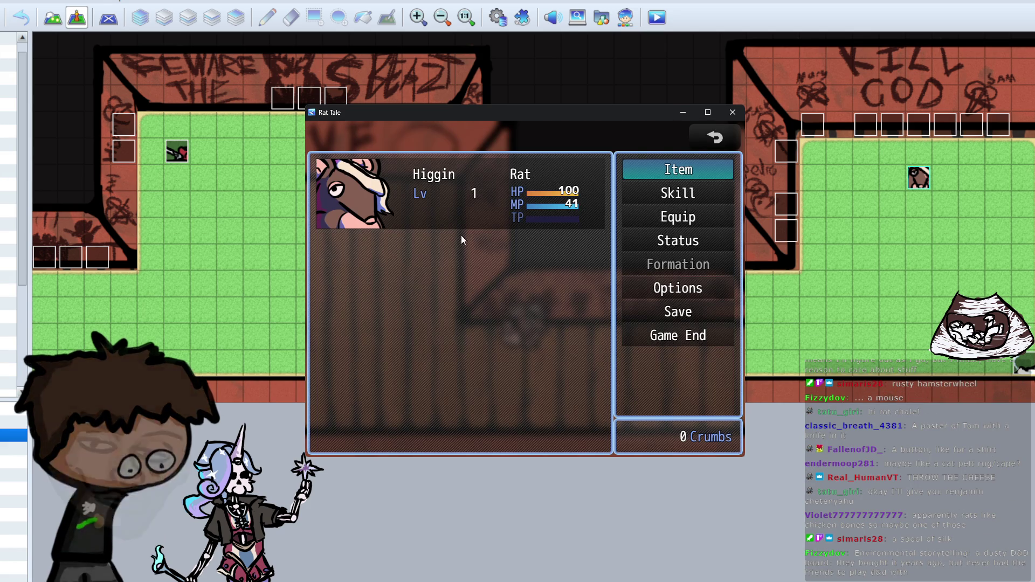
click(678, 344)
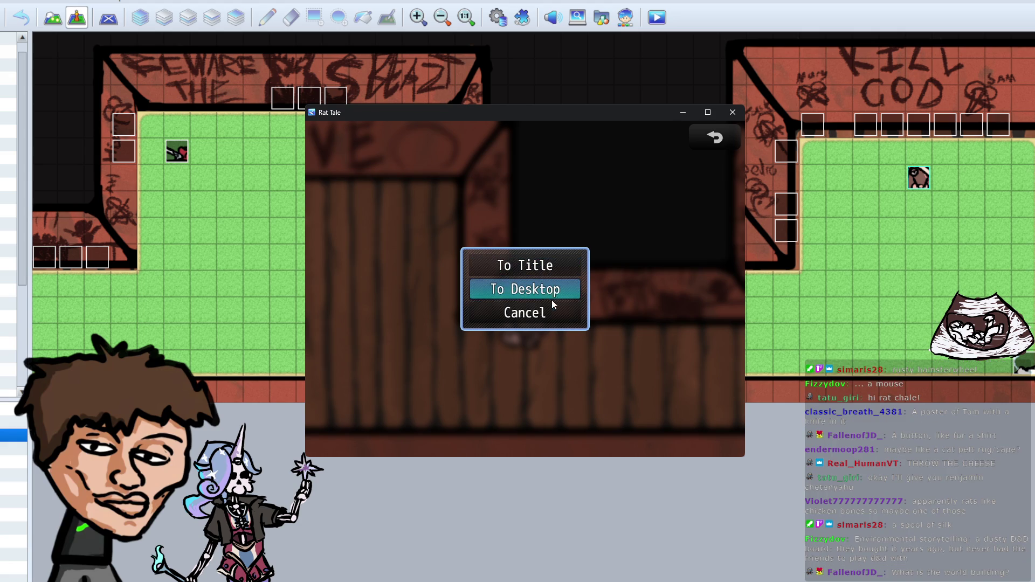
click(549, 291)
click(493, 307)
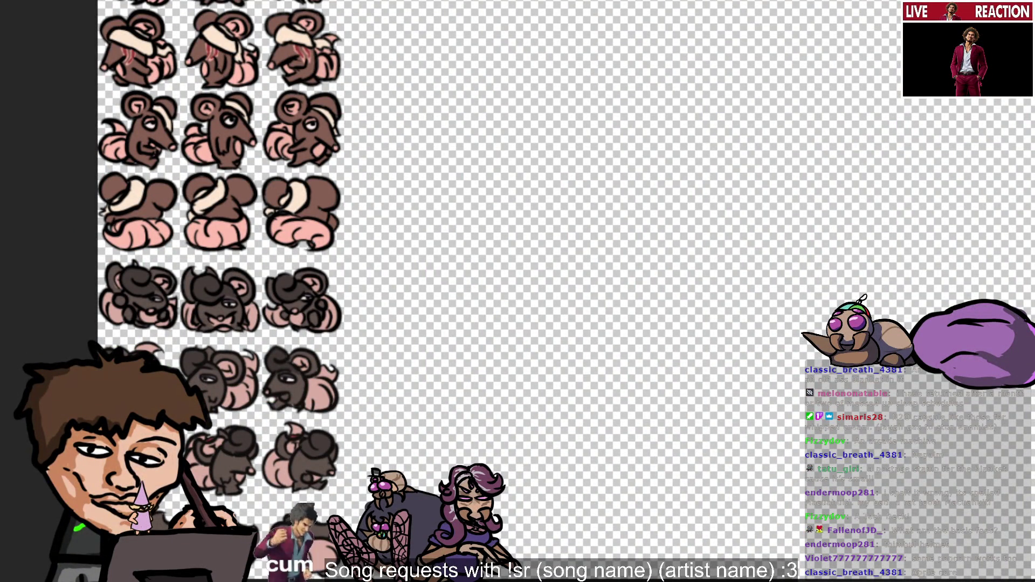
Step: Zoom around the rat sprite sheet, then switch to the wooden-wall map drawing
scroll(752, 422, down, 3)
scroll(752, 422, up, 1)
scroll(752, 423, down, 1)
scroll(752, 423, up, 1)
scroll(749, 426, down, 2)
scroll(744, 458, down, 1)
scroll(745, 457, up, 1)
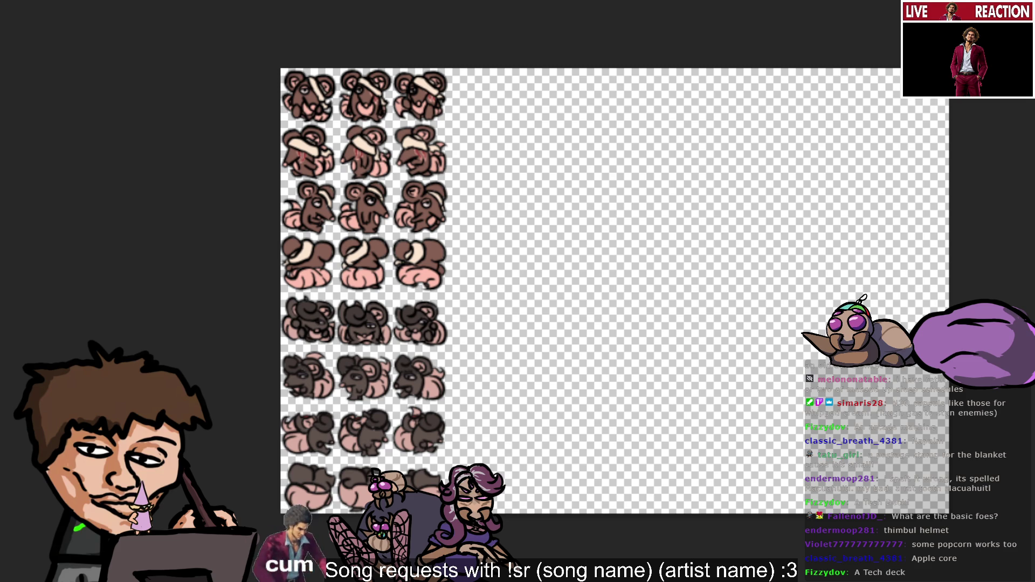
key(ctrl+Tab)
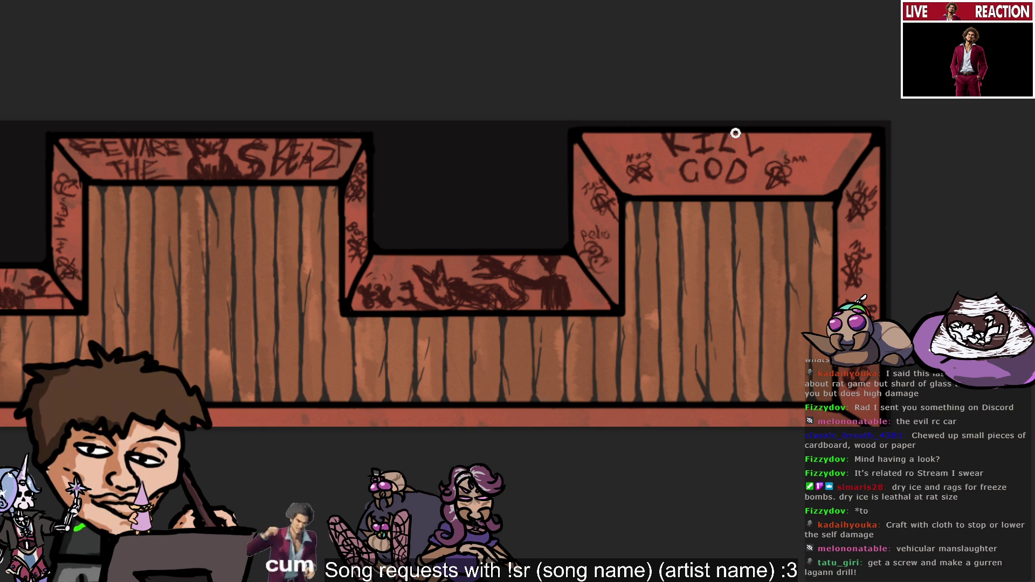
Step: Try curved black strokes under KILL GOD, undo them, and keep a small arc beside GOD
drag(636, 231, 667, 227)
key(ctrl+z)
drag(651, 266, 637, 218)
key(ctrl+z)
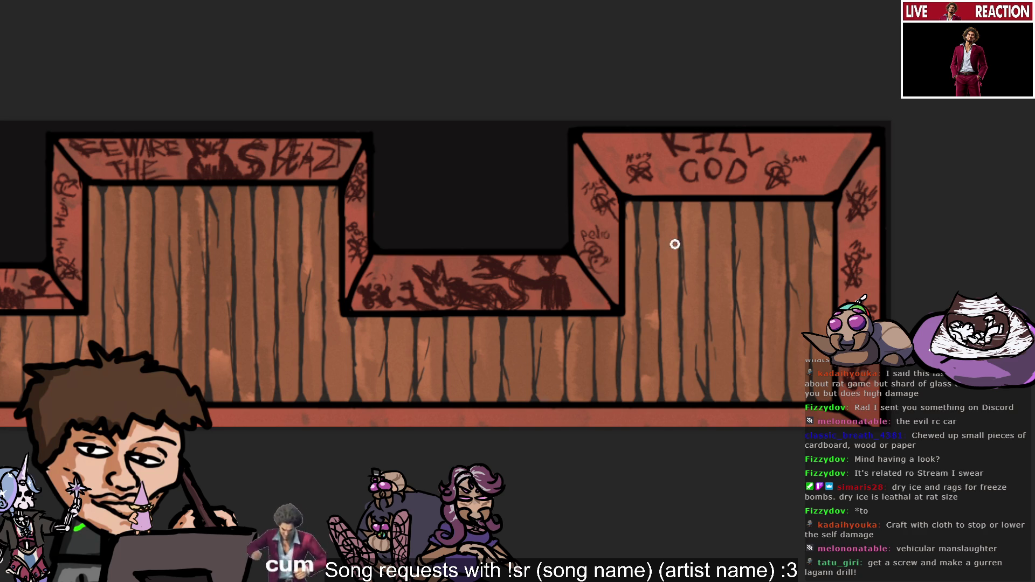
drag(642, 243, 646, 212)
key(ctrl+z)
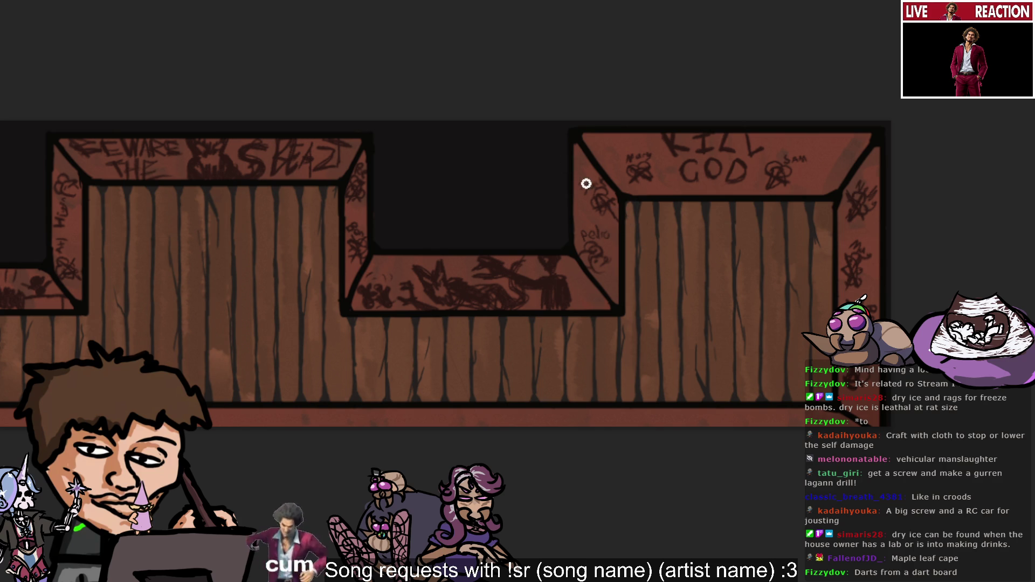
mouse_move(647, 218)
mouse_down()
mouse_move(641, 177)
mouse_move(636, 225)
mouse_move(682, 201)
mouse_move(721, 213)
mouse_move(702, 217)
mouse_move(640, 157)
mouse_move(655, 193)
mouse_move(723, 203)
mouse_up()
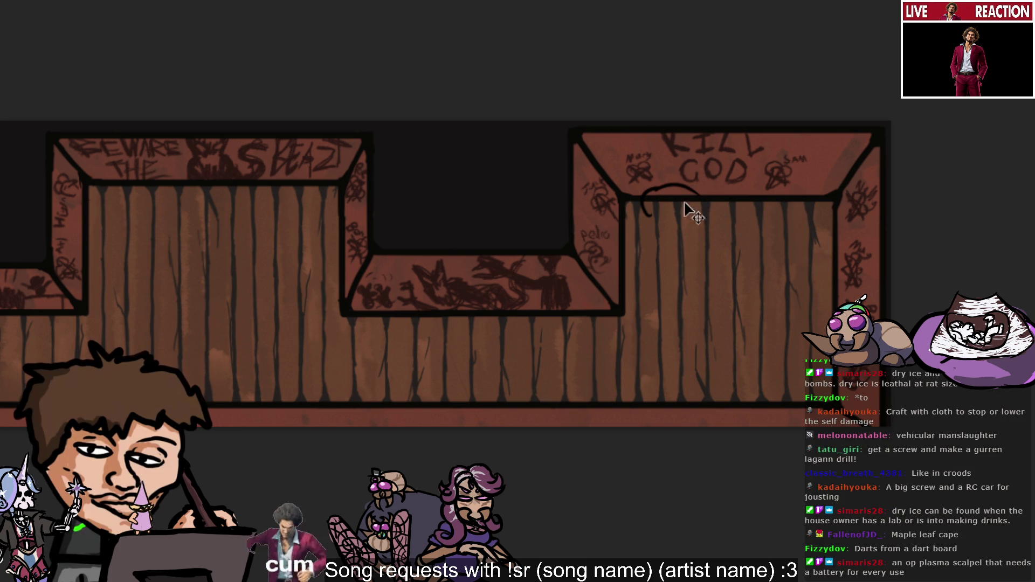
Step: Try a longer arc under GOD and a nudged small arc, undoing both
drag(645, 192, 698, 194)
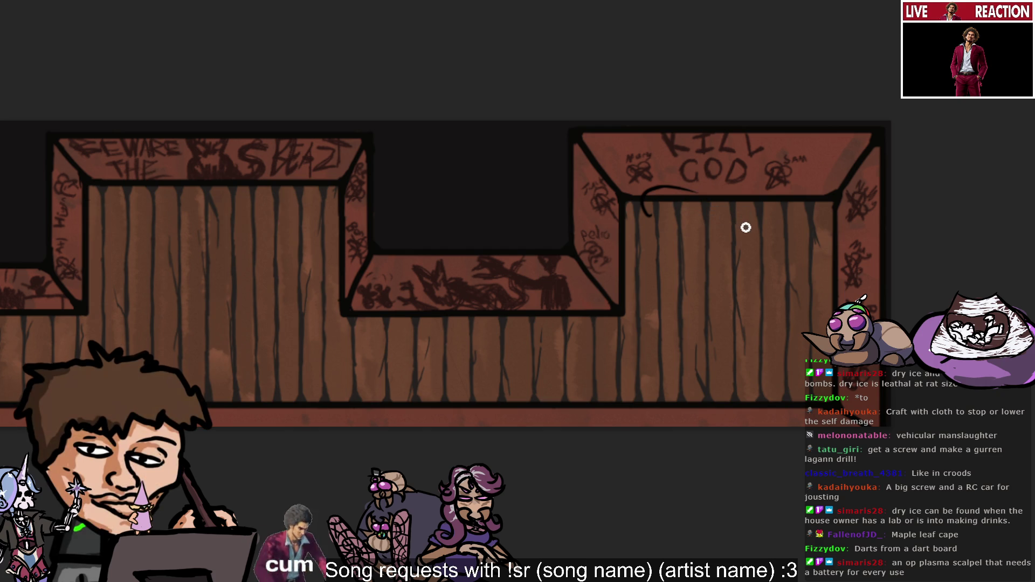
key(ctrl+z)
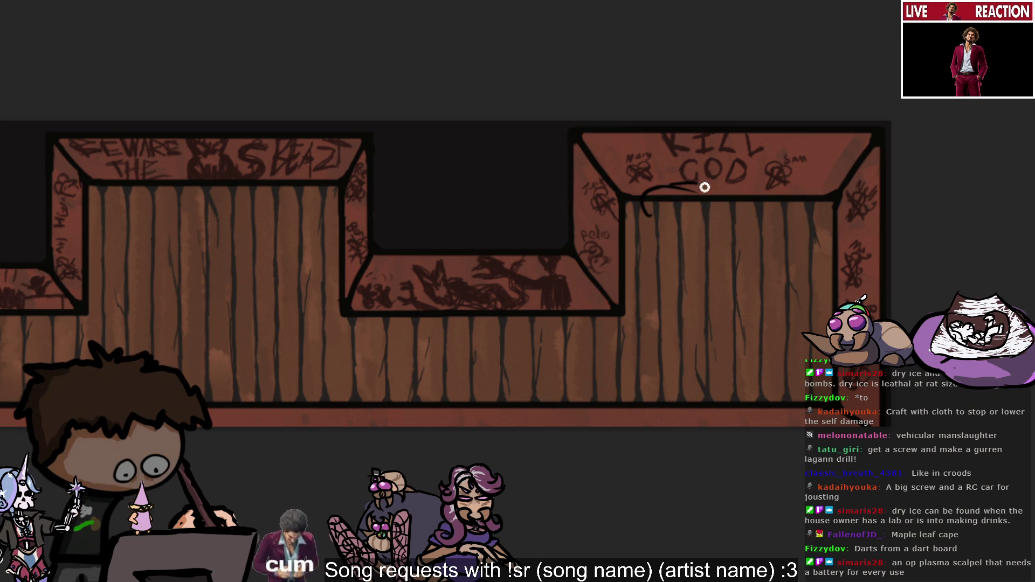
mouse_move(654, 225)
mouse_down()
mouse_move(633, 215)
mouse_move(645, 219)
mouse_up()
key(ctrl+z)
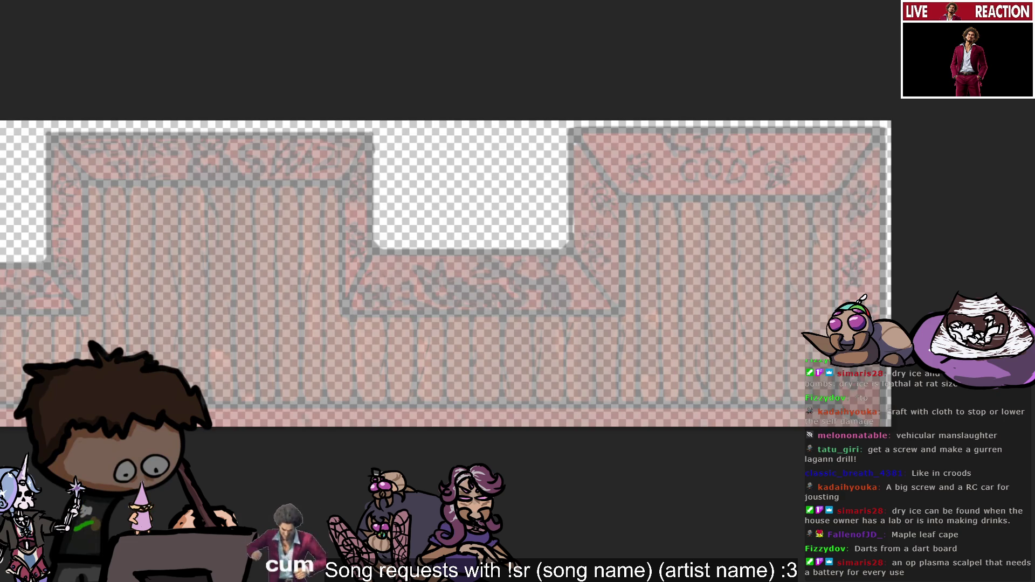
Step: Restore full opacity and lengthen the arc rightward below the KILL GOD sign
key(ctrl+z)
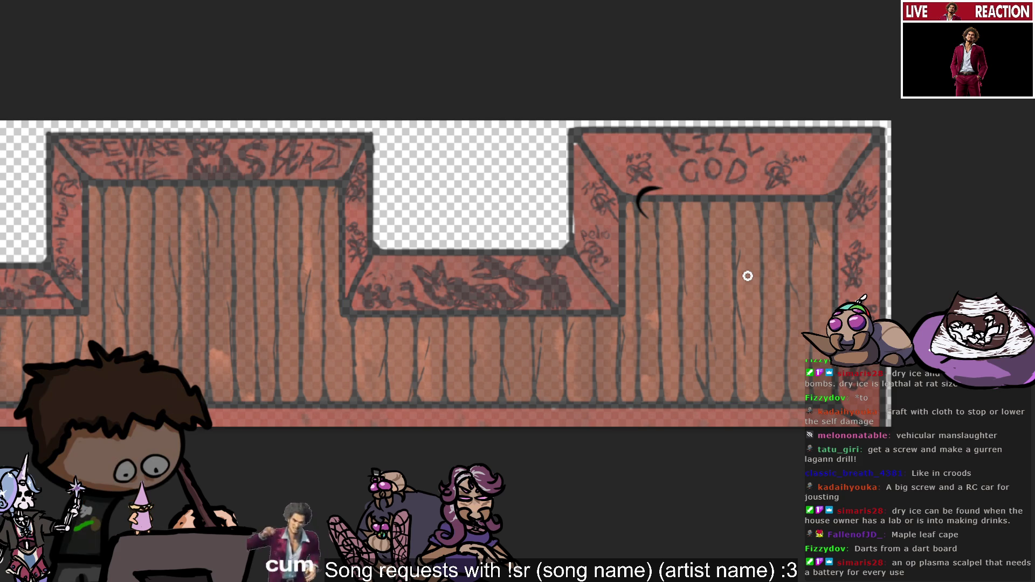
mouse_move(643, 208)
mouse_down()
mouse_move(707, 196)
mouse_move(649, 192)
mouse_move(718, 214)
mouse_up()
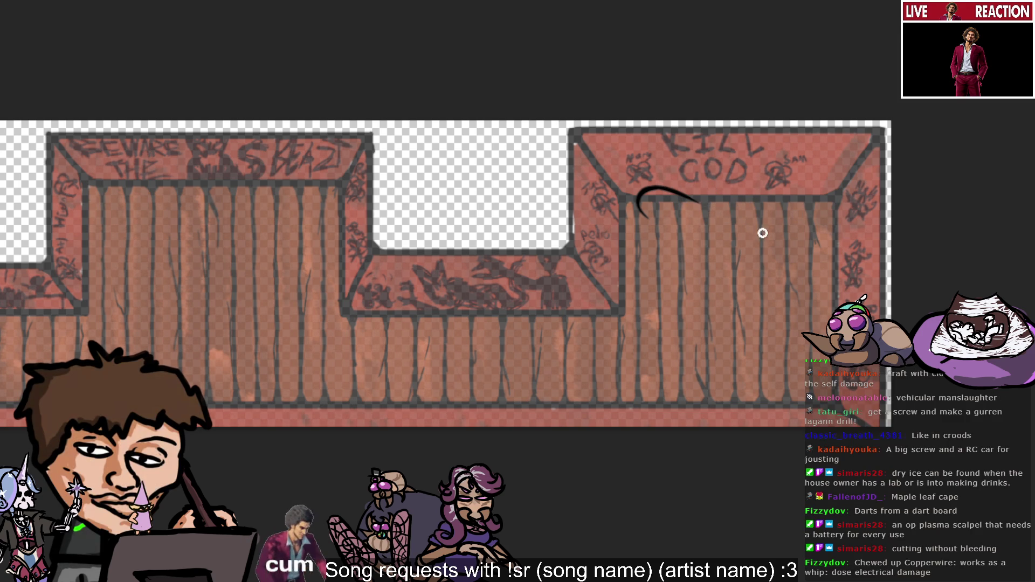
mouse_move(686, 192)
mouse_down()
mouse_move(721, 197)
mouse_move(701, 194)
mouse_move(709, 188)
mouse_move(716, 222)
mouse_up()
key(ctrl+z)
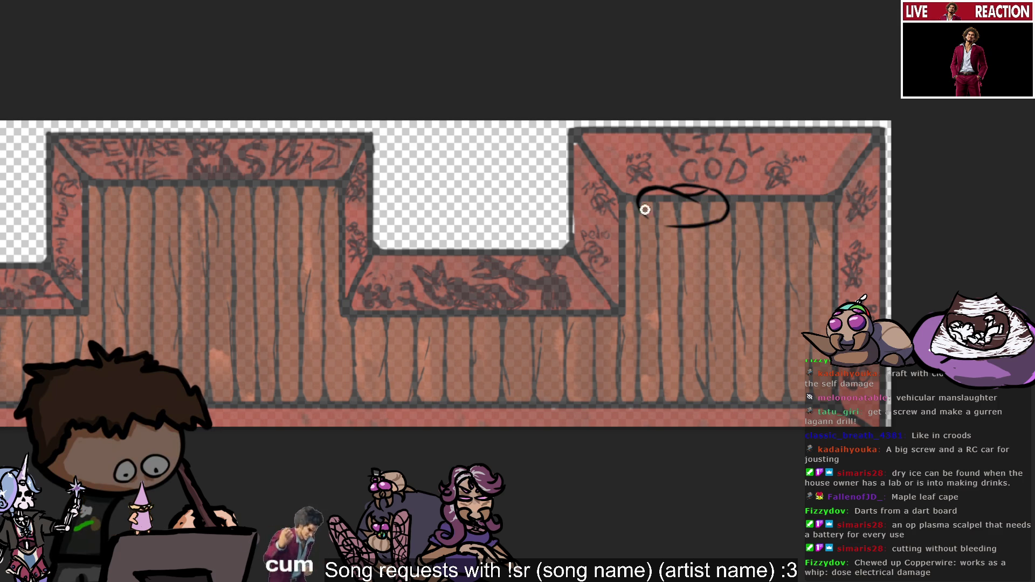
mouse_move(646, 219)
mouse_down()
mouse_move(726, 221)
mouse_move(642, 208)
mouse_up()
key(ctrl+z)
Step: Redraw the bottom stroke until the loop closes into an oval under KILL GOD
key(ctrl+z)
drag(726, 222, 642, 210)
key(ctrl+z)
mouse_move(718, 215)
mouse_down()
mouse_move(663, 219)
mouse_move(632, 204)
mouse_up()
key(ctrl+z)
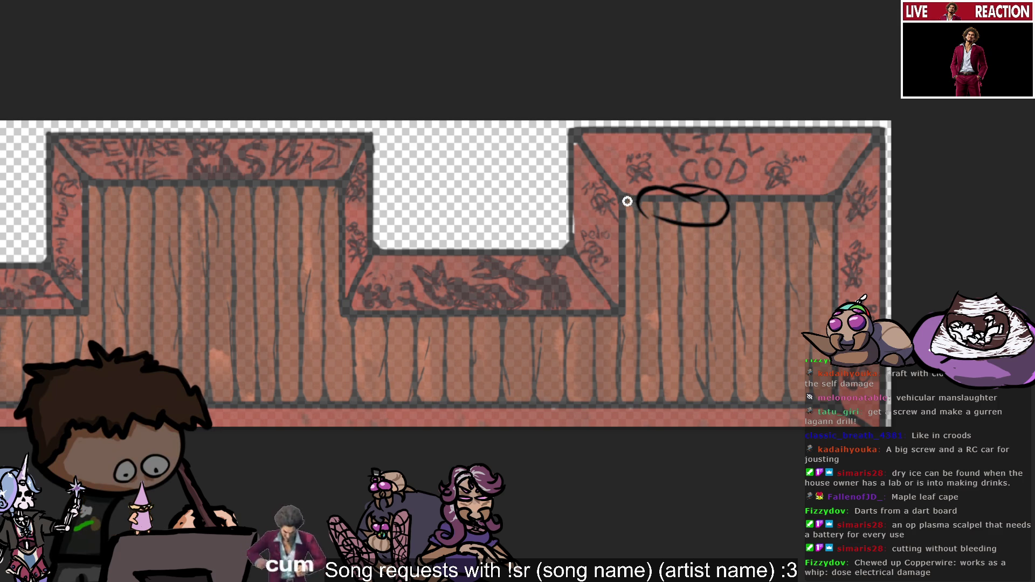
key(ctrl+z)
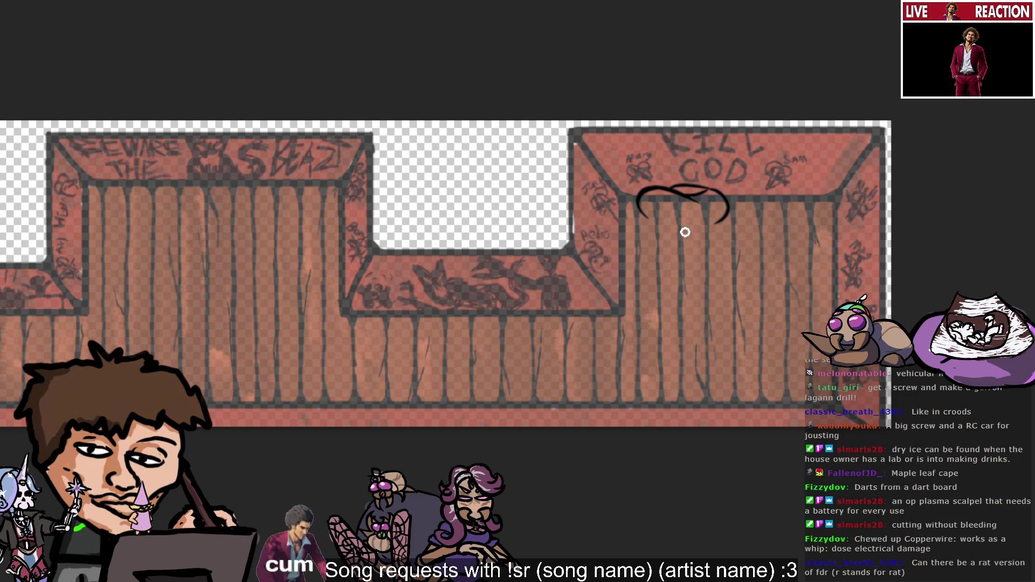
drag(718, 221, 626, 203)
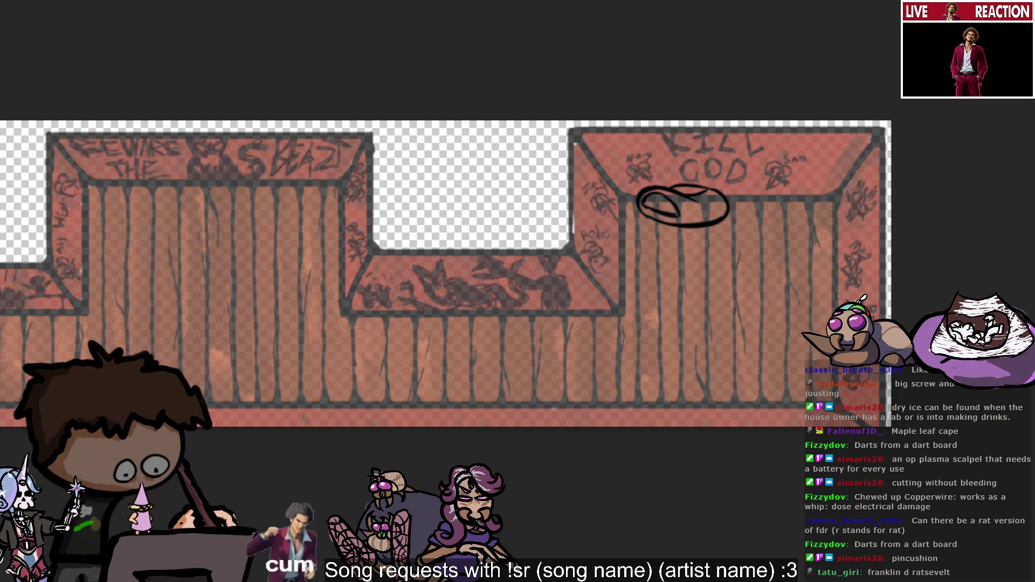
key(ctrl+z)
key(ctrl+z)
key(ctrl+z)
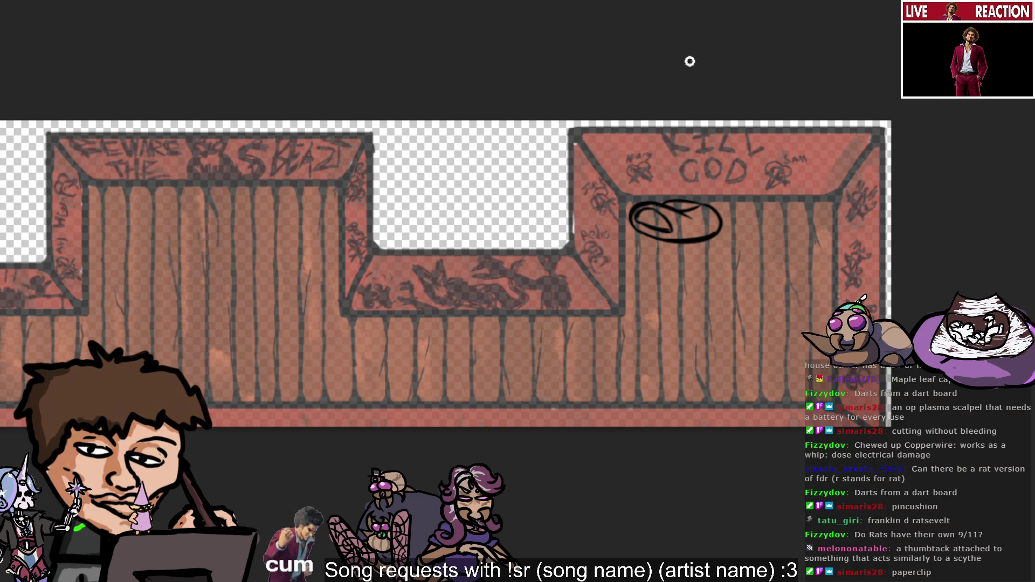
Step: Try several arcs right of the oval, keeping one short curved stroke
mouse_move(759, 232)
mouse_down()
mouse_move(798, 206)
mouse_move(777, 201)
mouse_up()
key(ctrl+z)
key(ctrl+z)
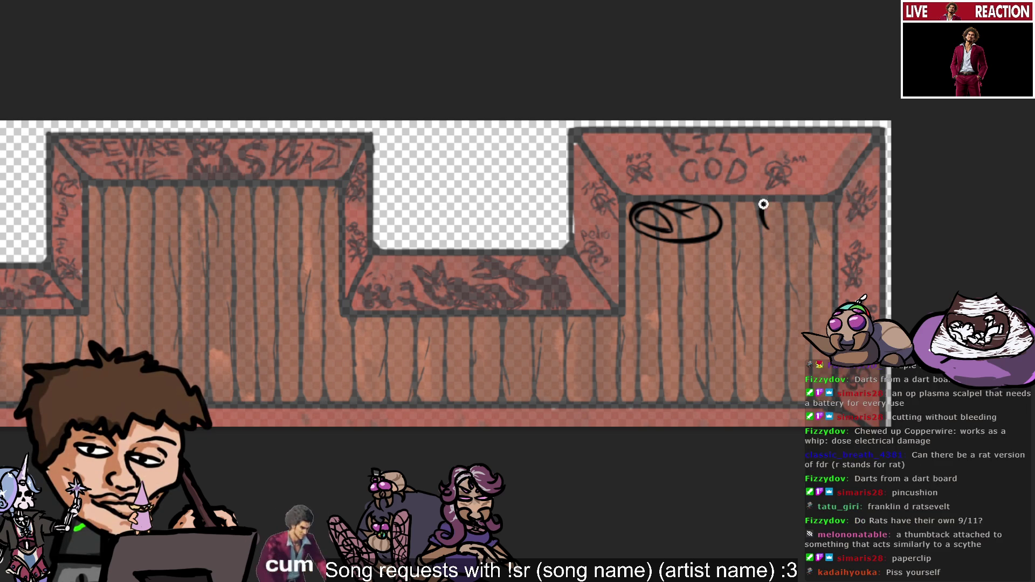
drag(772, 212, 774, 246)
key(ctrl+z)
drag(797, 209, 760, 239)
key(ctrl+z)
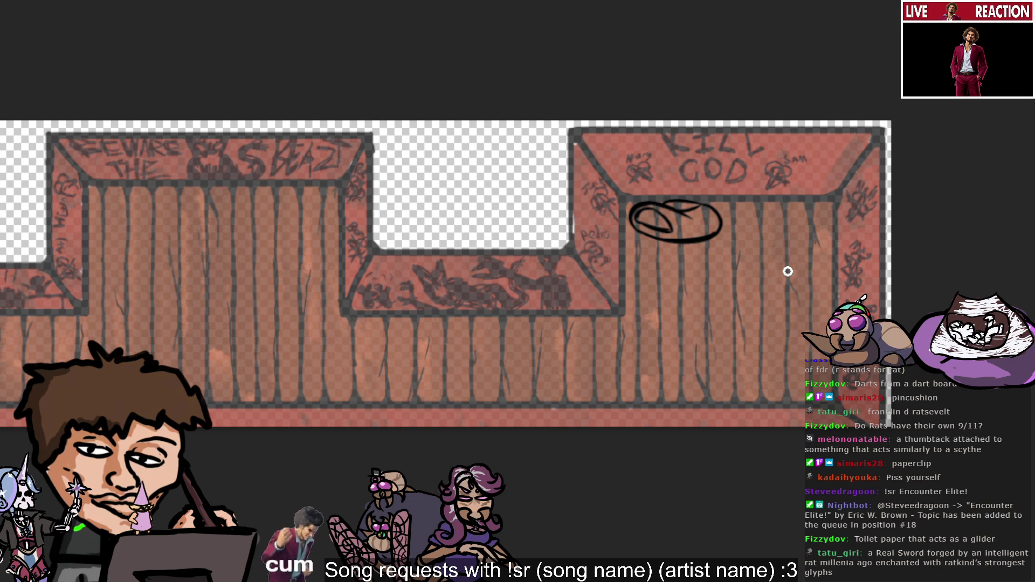
mouse_move(772, 206)
mouse_down()
mouse_move(753, 233)
mouse_move(790, 220)
mouse_move(746, 240)
mouse_up()
Step: Remove the strokes beside the oval and draw a small black arc farther right
key(ctrl+z)
key(ctrl+z)
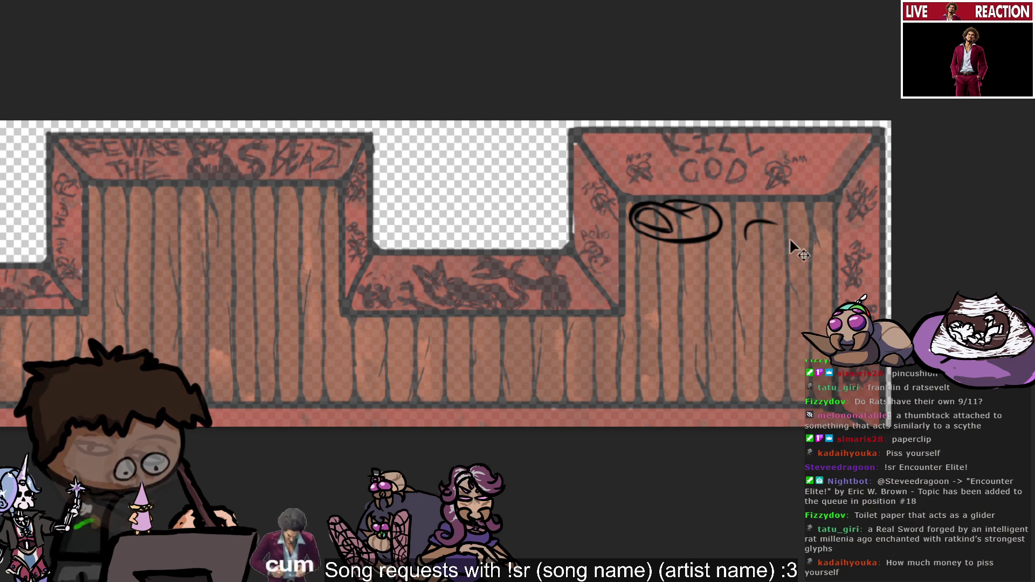
key(ctrl+z)
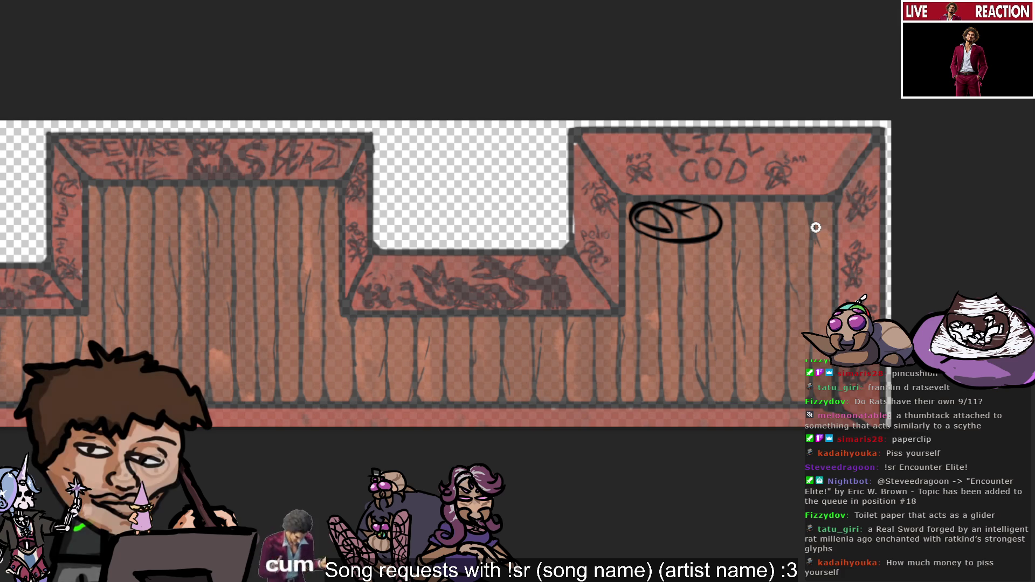
drag(757, 232, 786, 227)
key(ctrl+z)
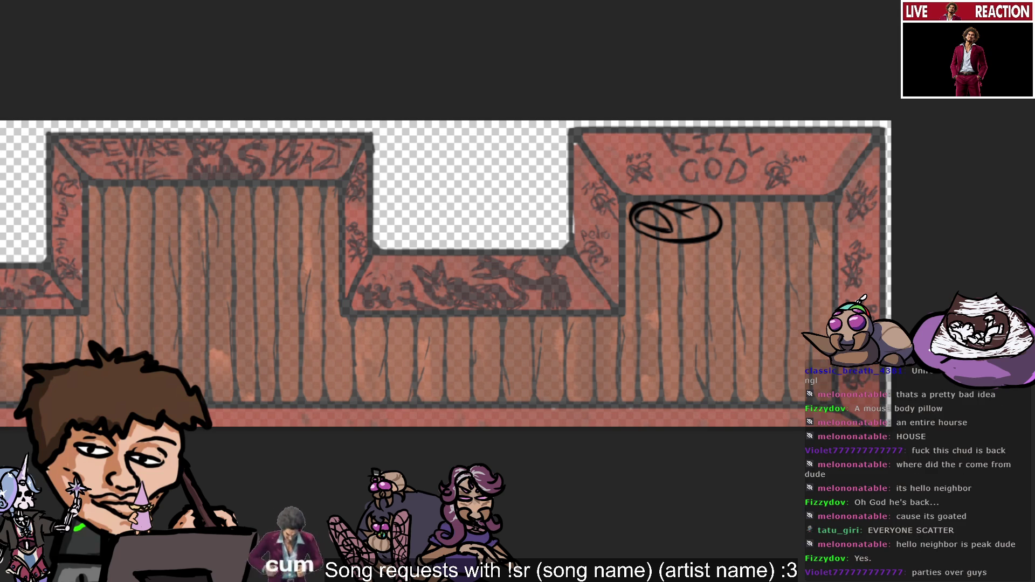
drag(775, 223, 797, 223)
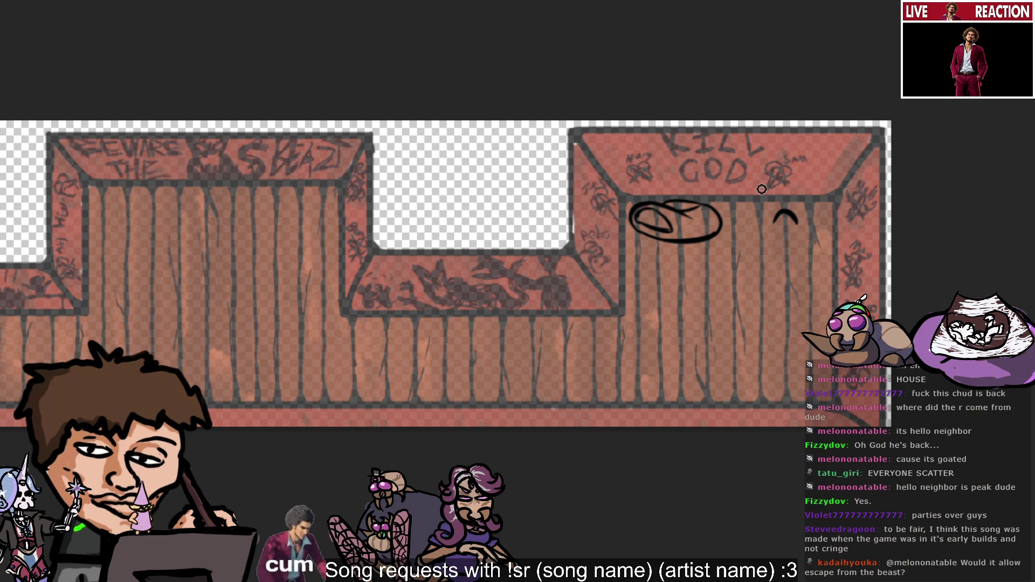
Step: Retry arcs, a short stroke and a tail beside the oval, undoing each attempt
key(ctrl+z)
mouse_move(748, 240)
mouse_down()
mouse_move(782, 214)
mouse_move(782, 254)
mouse_move(771, 240)
mouse_move(798, 226)
mouse_up()
key(ctrl+z)
key(ctrl+z)
key(ctrl+z)
key(ctrl+z)
key(ctrl+z)
key(ctrl+z)
key(ctrl+z)
key(ctrl+z)
key(ctrl+z)
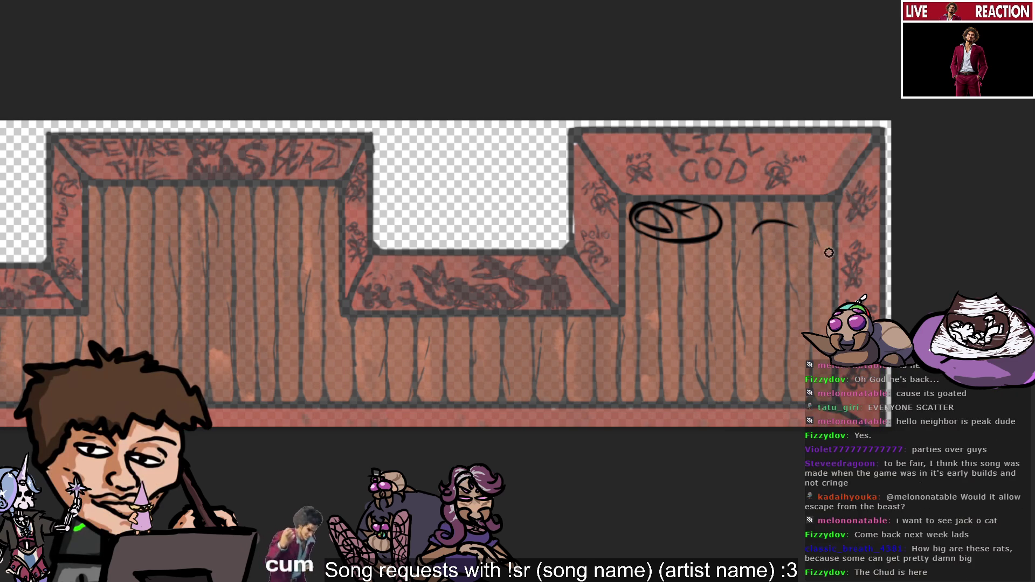
key(ctrl+z)
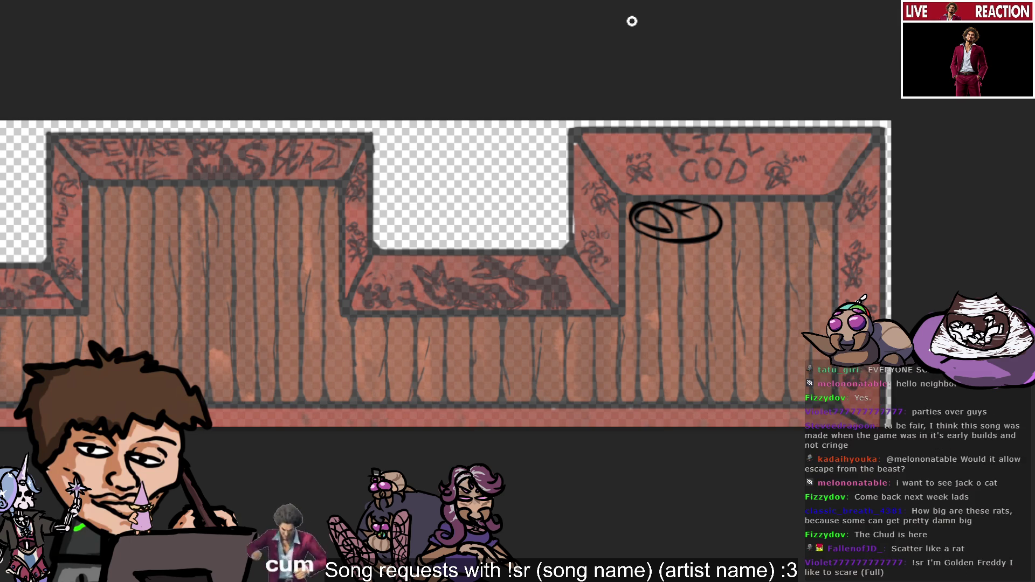
drag(729, 237, 748, 254)
key(ctrl+z)
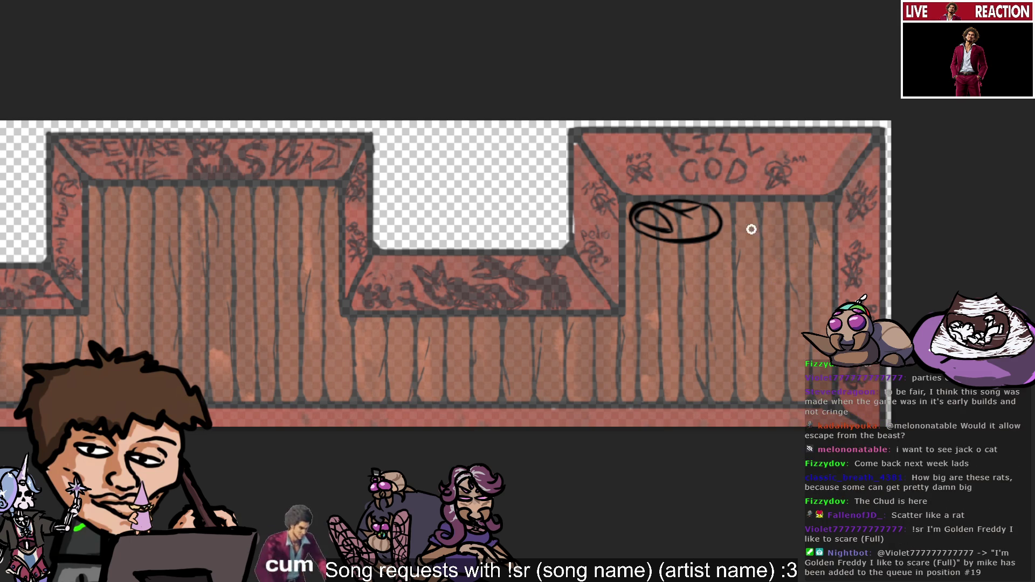
mouse_move(717, 237)
mouse_down()
mouse_move(802, 222)
mouse_move(798, 208)
mouse_move(757, 251)
mouse_move(812, 226)
mouse_up()
key(ctrl+z)
Step: Redraw the arc right of the oval and add small curved ink marks
key(ctrl+z)
key(ctrl+z)
key(ctrl+z)
key(ctrl+z)
key(ctrl+z)
key(ctrl+z)
drag(760, 254, 814, 220)
key(ctrl+z)
key(ctrl+z)
key(ctrl+z)
mouse_move(755, 205)
mouse_down()
mouse_move(747, 231)
mouse_move(798, 227)
mouse_move(820, 243)
mouse_up()
key(ctrl+z)
key(ctrl+z)
key(ctrl+z)
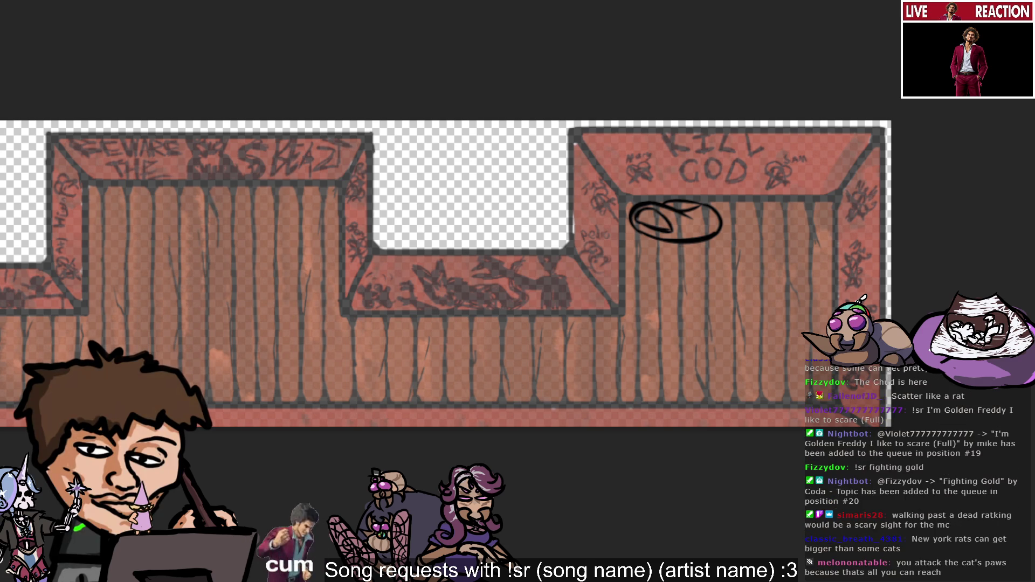
drag(782, 237, 780, 225)
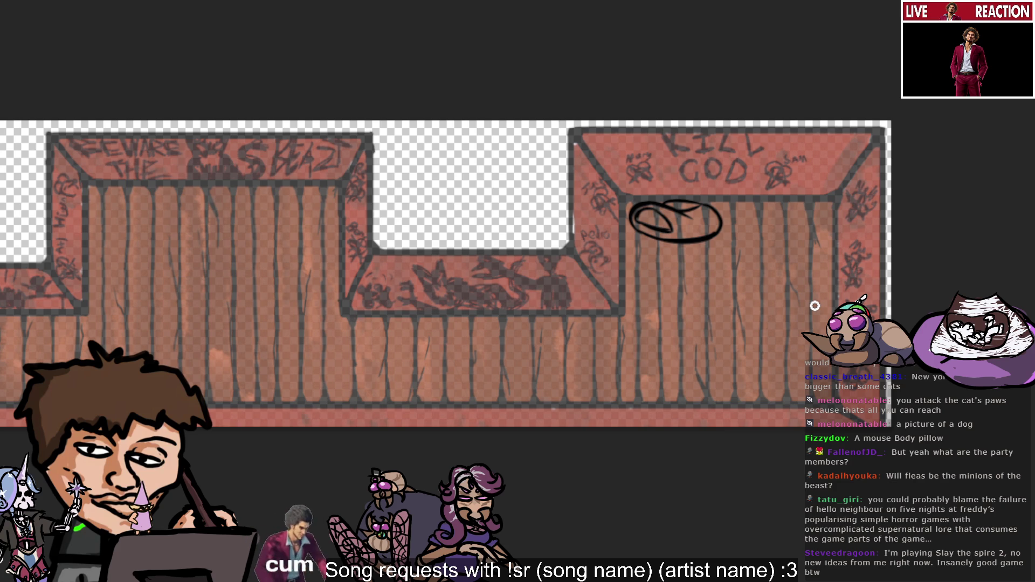
mouse_move(795, 231)
mouse_down()
mouse_move(777, 269)
mouse_move(768, 230)
mouse_move(773, 252)
mouse_move(826, 238)
mouse_move(814, 233)
mouse_move(804, 238)
mouse_move(825, 256)
mouse_move(791, 254)
mouse_up()
Step: Clear the loop strokes and try small arcs rising right for the second eye
key(ctrl+z)
key(ctrl+z)
key(ctrl+z)
key(ctrl+z)
key(ctrl+z)
key(ctrl+z)
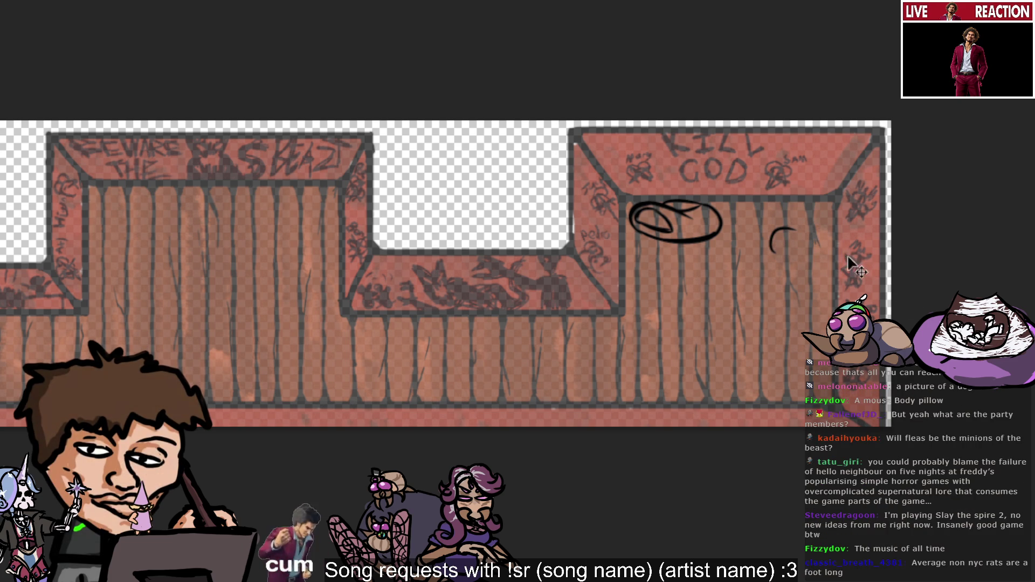
key(ctrl+z)
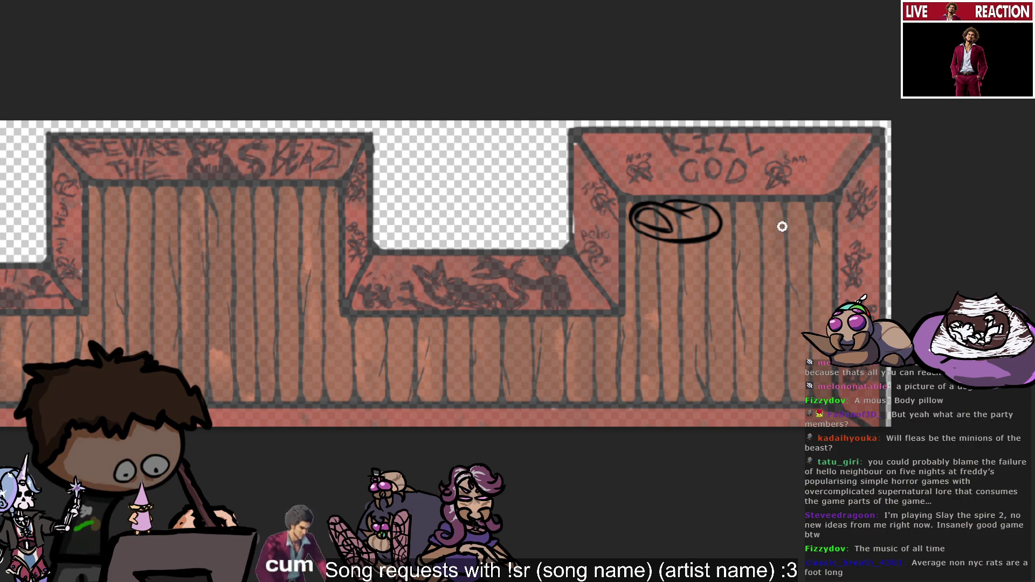
key(ctrl+shift+z)
key(ctrl+z)
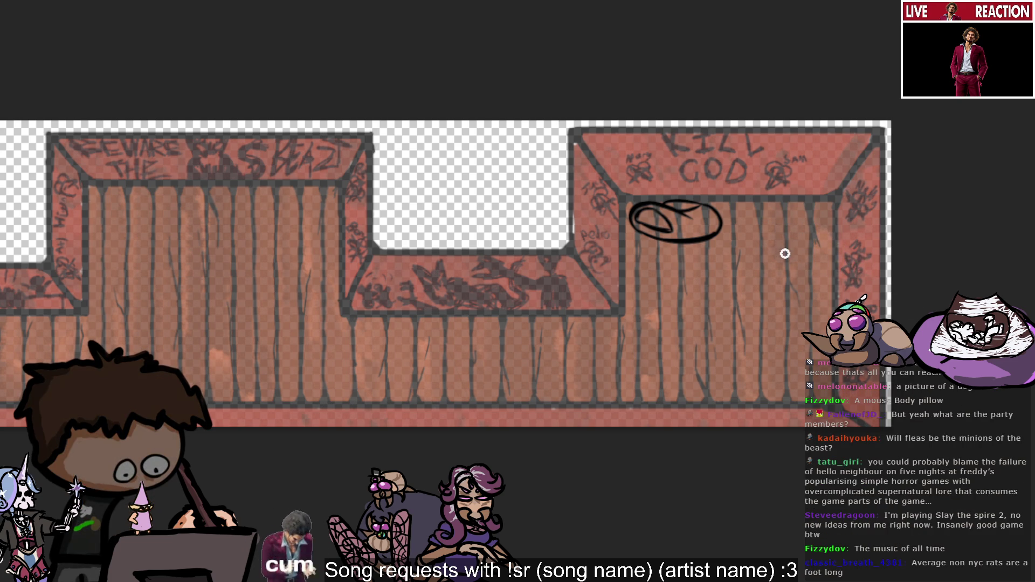
drag(767, 291, 773, 258)
key(ctrl+z)
drag(762, 298, 784, 253)
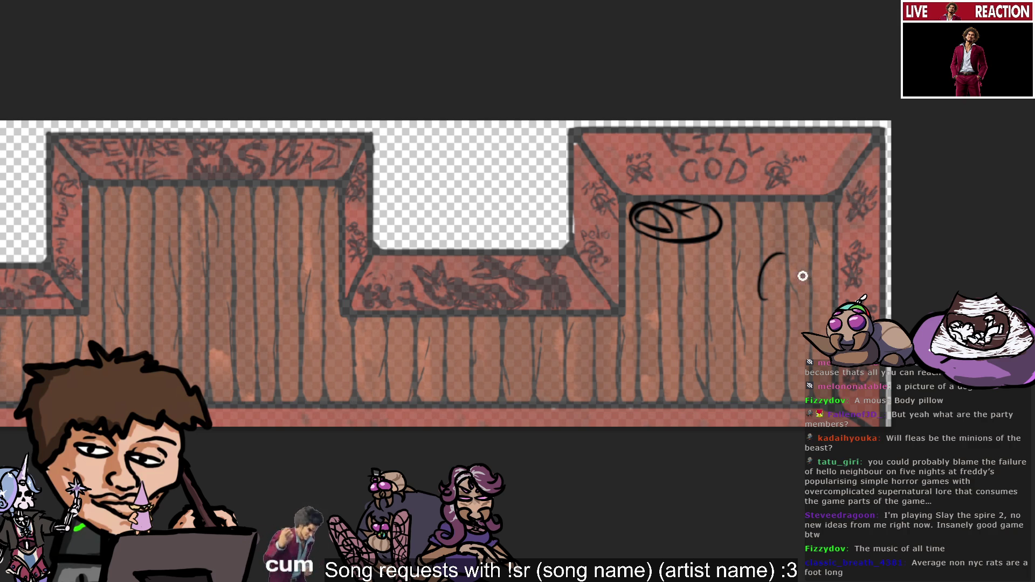
key(ctrl+shift+z)
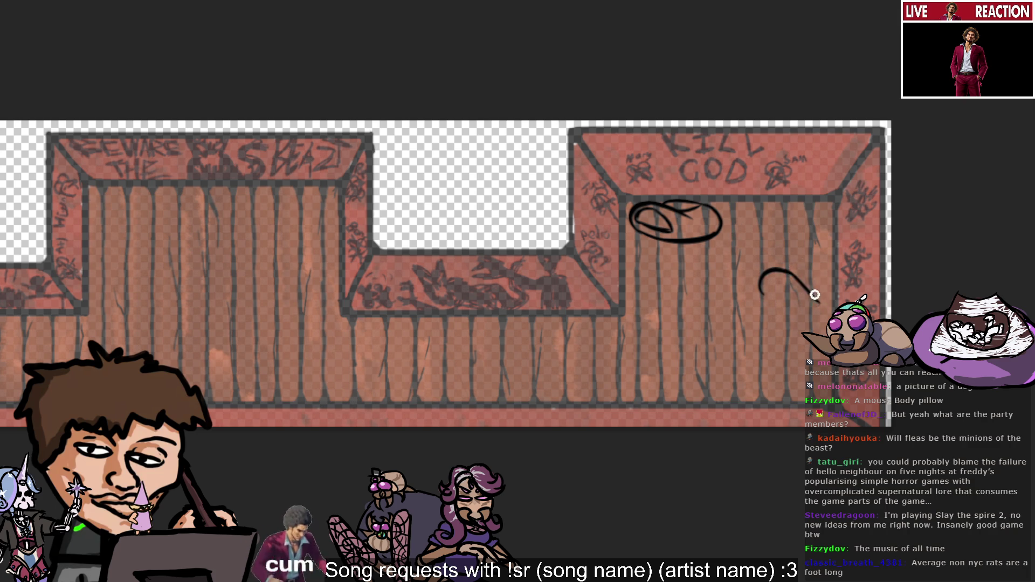
drag(785, 272, 794, 276)
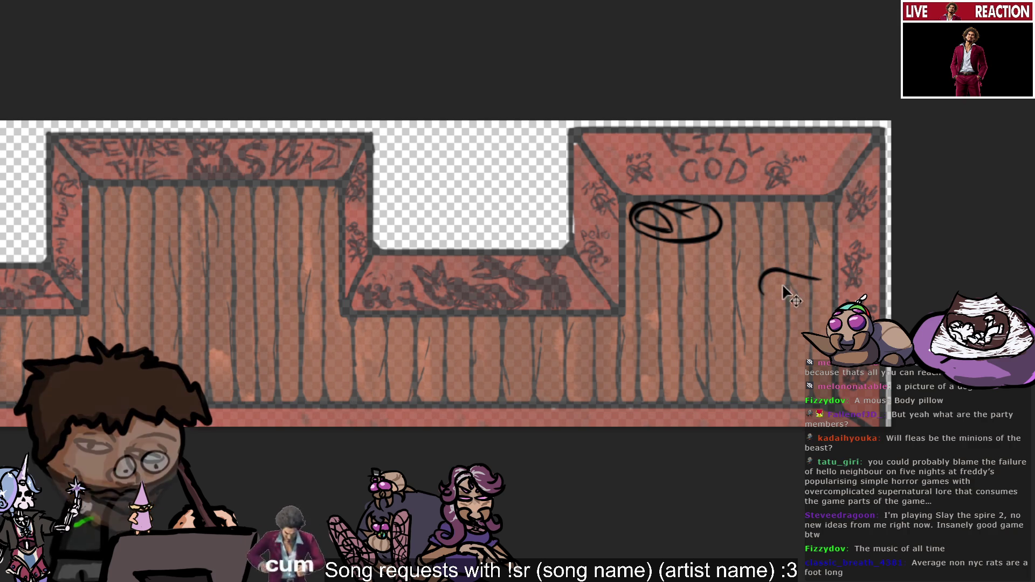
key(ctrl+z)
key(ctrl+z)
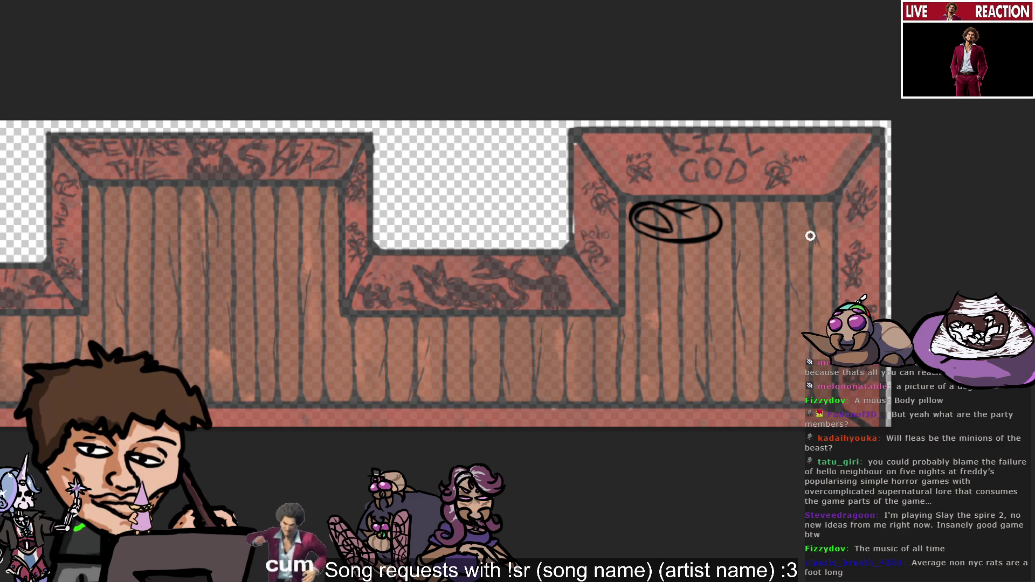
Step: Redraw a small C-shaped arc just right of the first oval
mouse_move(792, 208)
mouse_down()
mouse_move(779, 228)
mouse_move(787, 235)
mouse_up()
key(ctrl+z)
key(ctrl+shift+z)
key(ctrl+z)
key(ctrl+z)
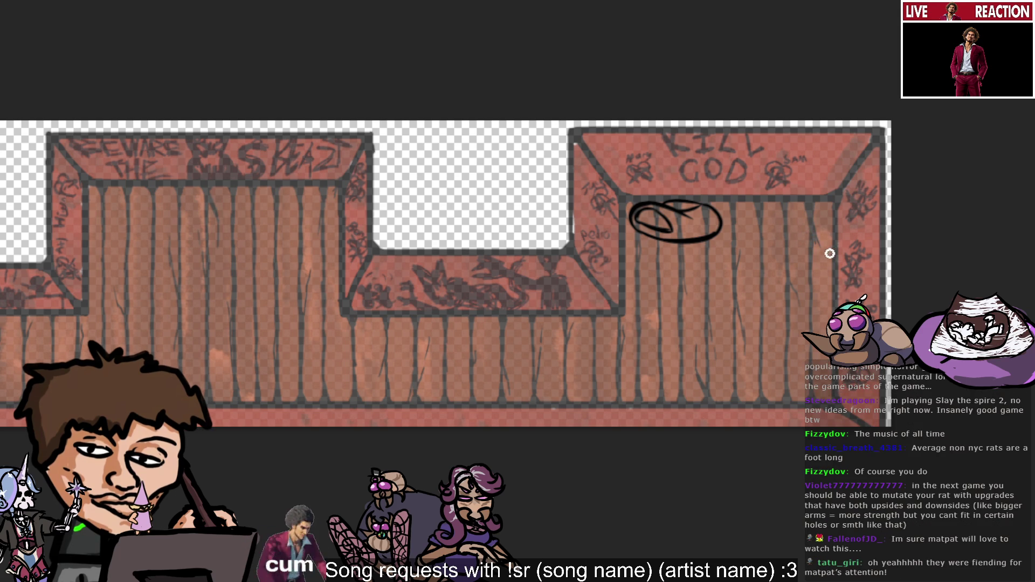
mouse_move(774, 211)
mouse_down()
mouse_move(762, 231)
mouse_move(798, 220)
mouse_move(798, 208)
mouse_up()
key(ctrl+z)
key(ctrl+z)
key(ctrl+z)
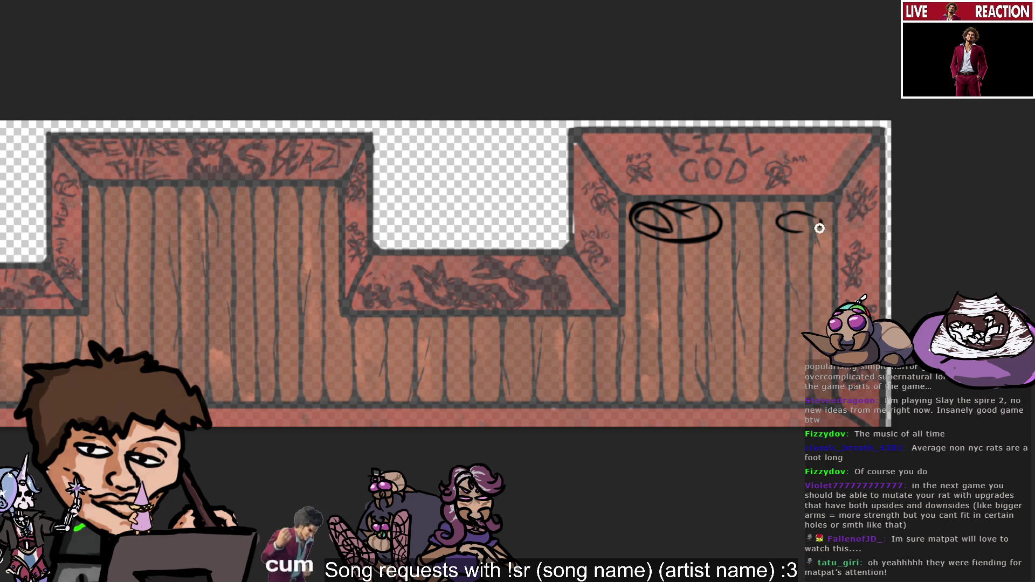
Step: Extend the arc into a small loop, drop the ink tail, and redraw the underline lower
key(ctrl+z)
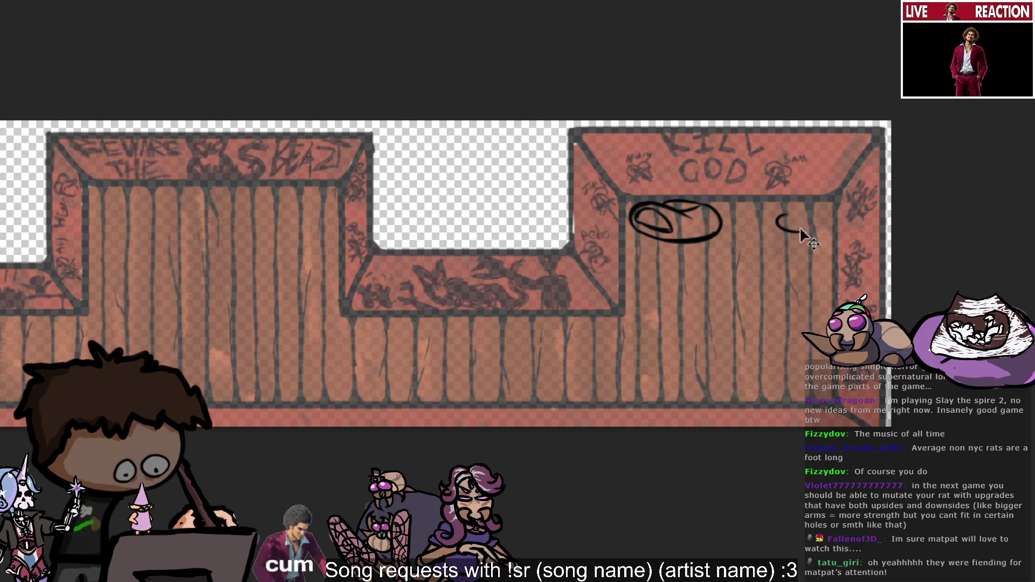
mouse_move(779, 218)
mouse_down()
mouse_move(816, 226)
mouse_move(799, 234)
mouse_up()
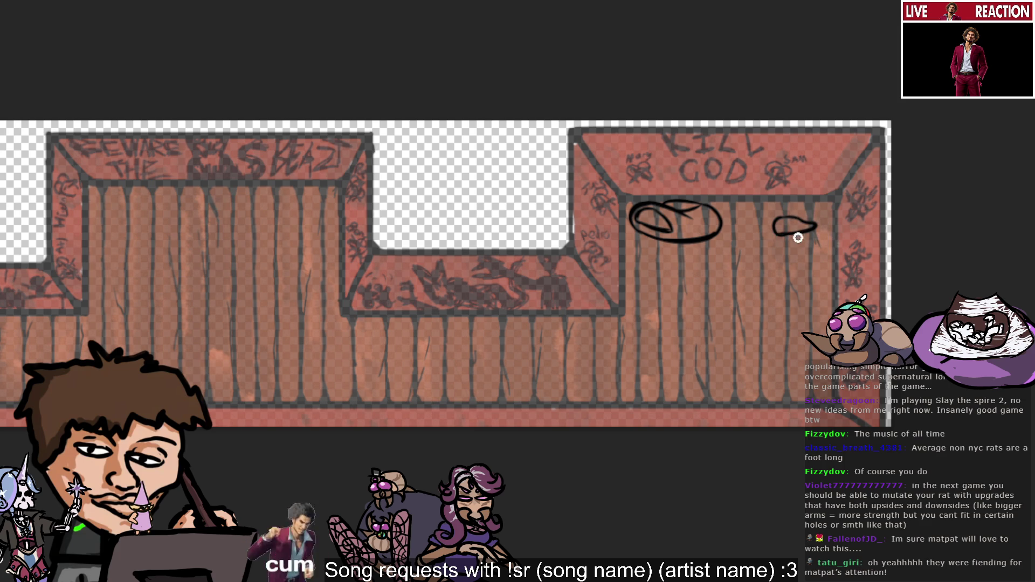
drag(811, 238, 758, 240)
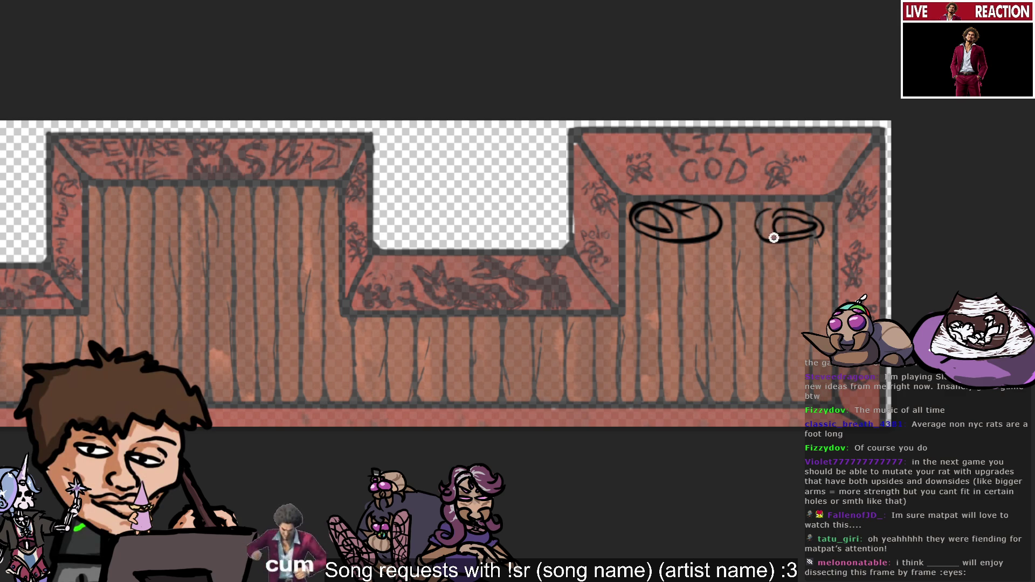
mouse_move(816, 223)
mouse_down()
mouse_move(827, 240)
mouse_move(807, 215)
mouse_move(825, 234)
mouse_up()
key(ctrl+z)
key(ctrl+z)
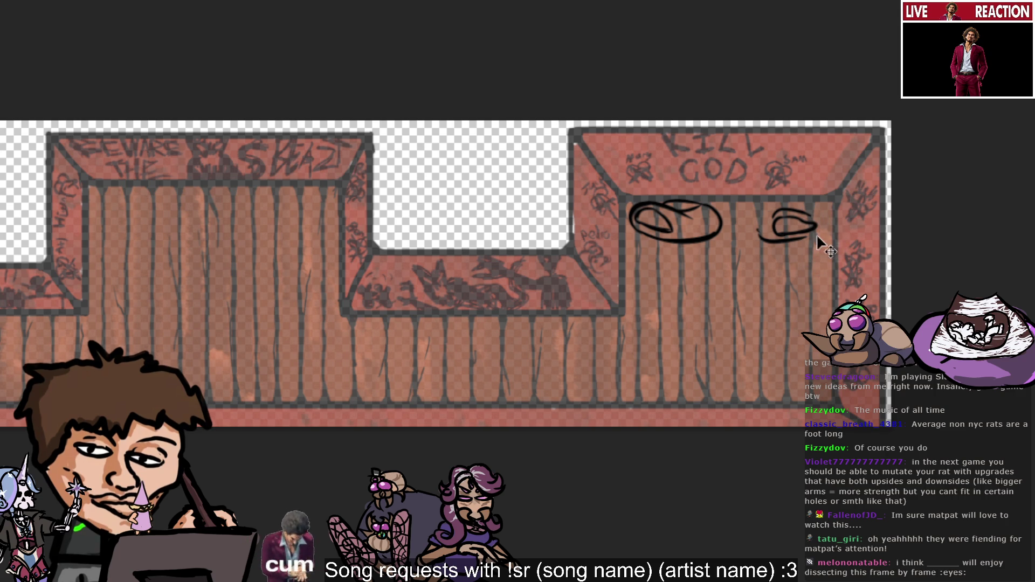
key(ctrl+z)
key(ctrl+z)
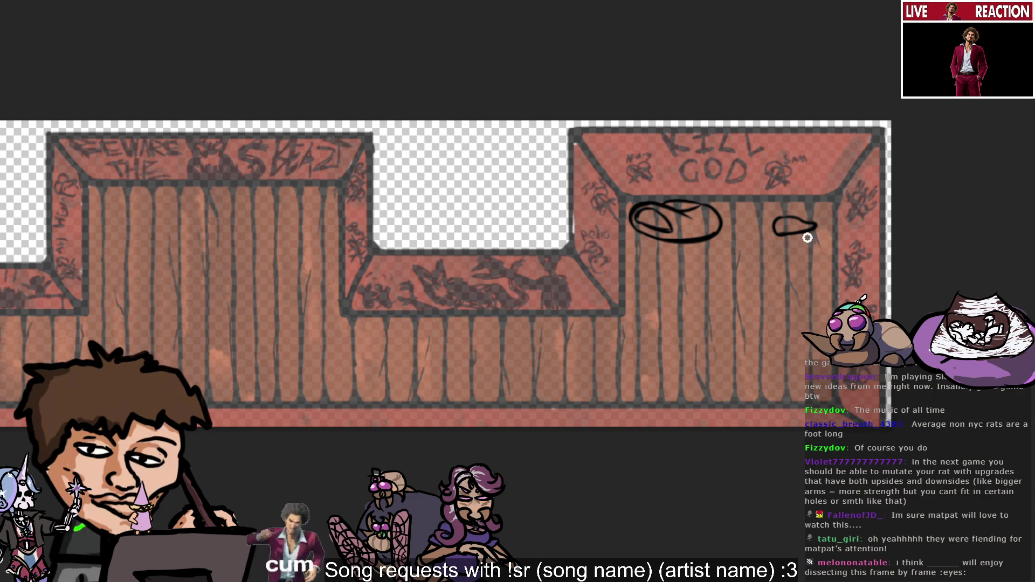
drag(804, 233, 765, 238)
key(ctrl+z)
key(ctrl+z)
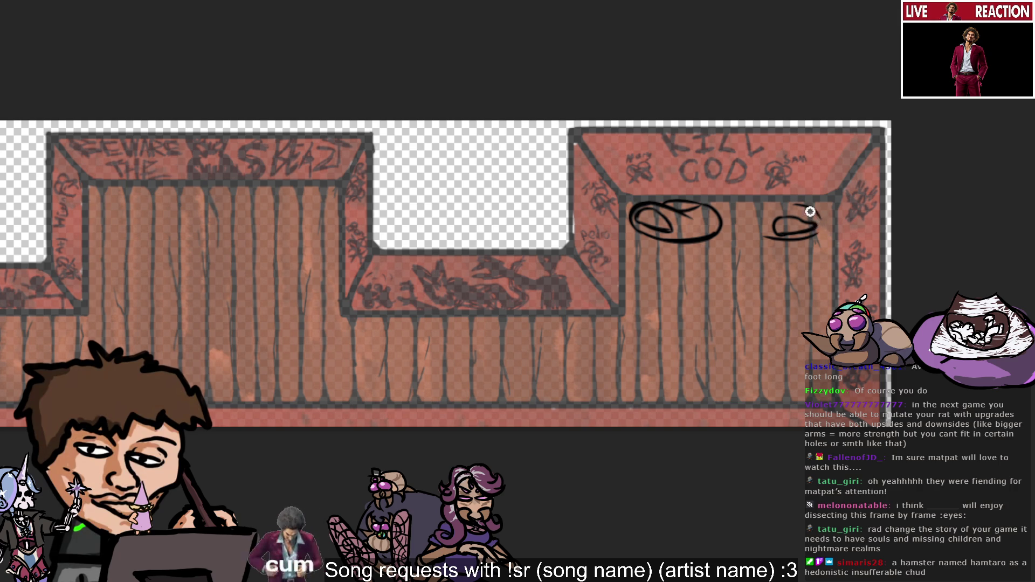
Step: Draw a curved black stroke along the top of the right eye sketch
drag(785, 208, 813, 225)
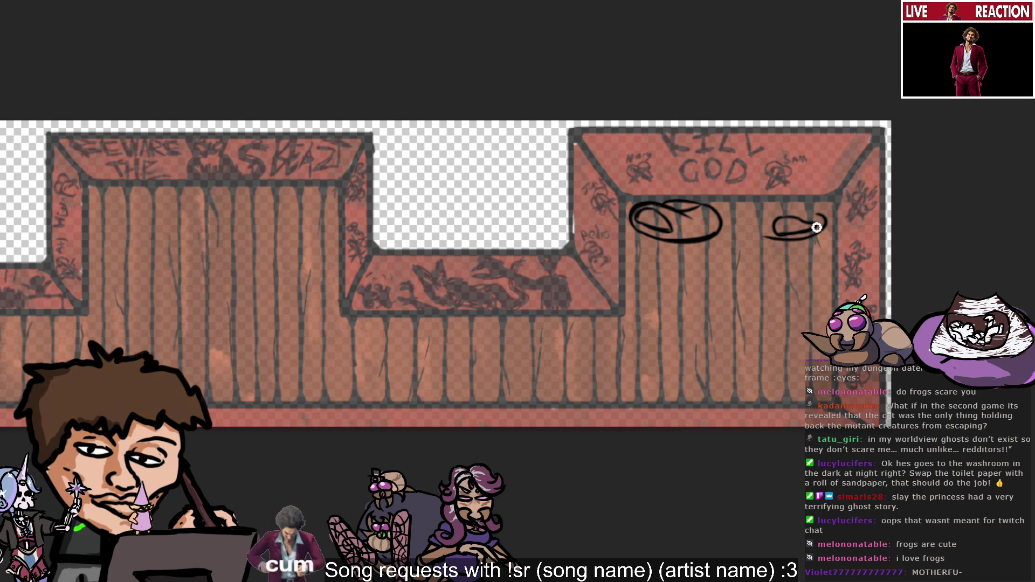
Step: Try several outline strokes on the right oval, then undo them back to a small arc
mouse_move(765, 242)
mouse_down()
mouse_move(755, 222)
mouse_move(757, 233)
mouse_move(798, 224)
mouse_move(773, 212)
mouse_up()
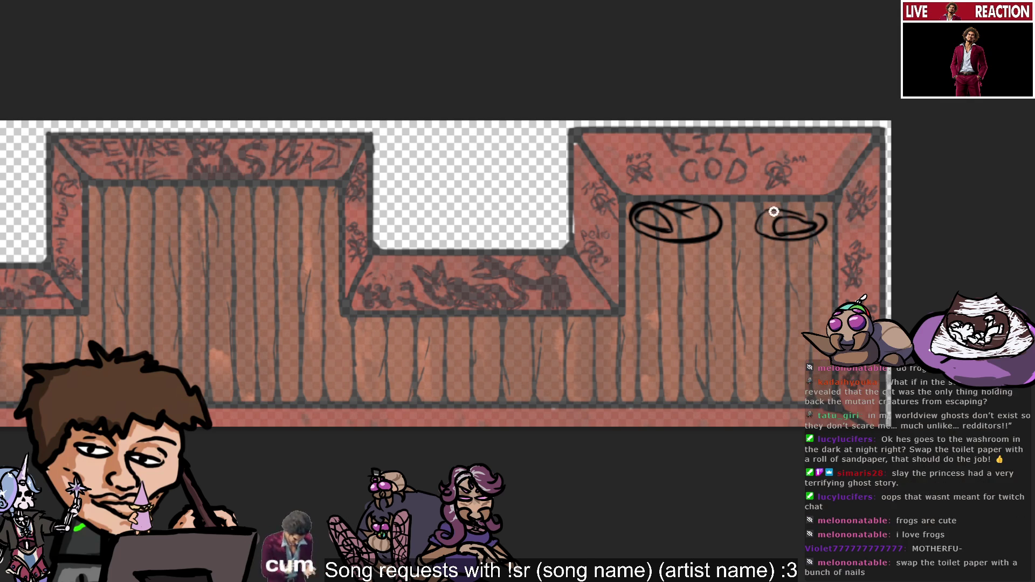
key(ctrl+z)
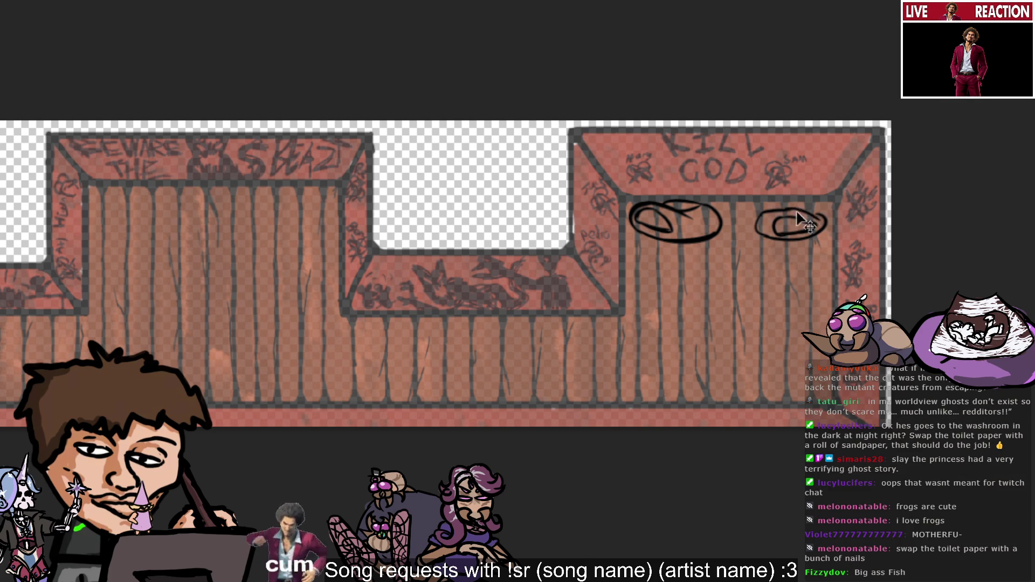
drag(768, 209, 821, 211)
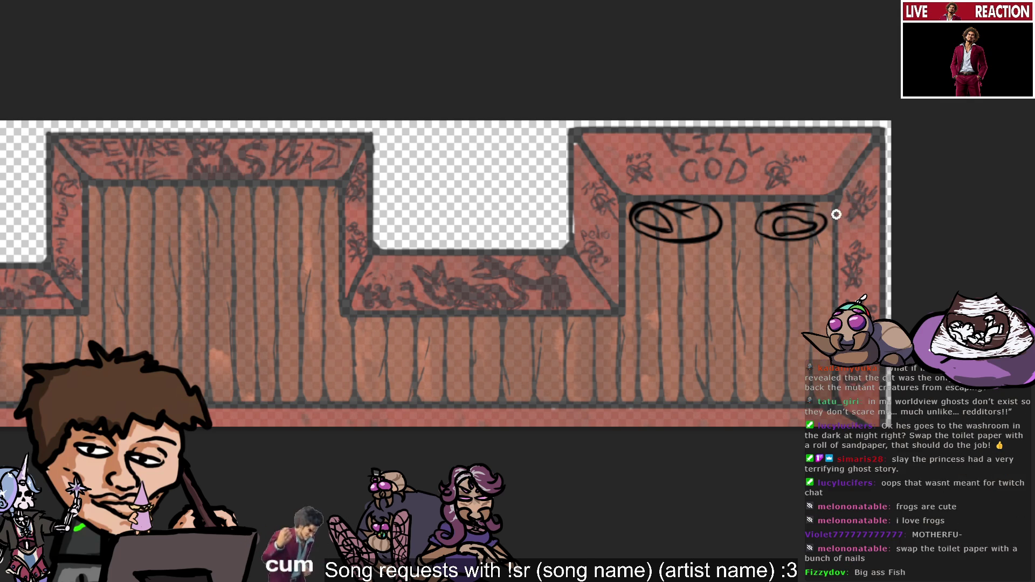
key(ctrl+z)
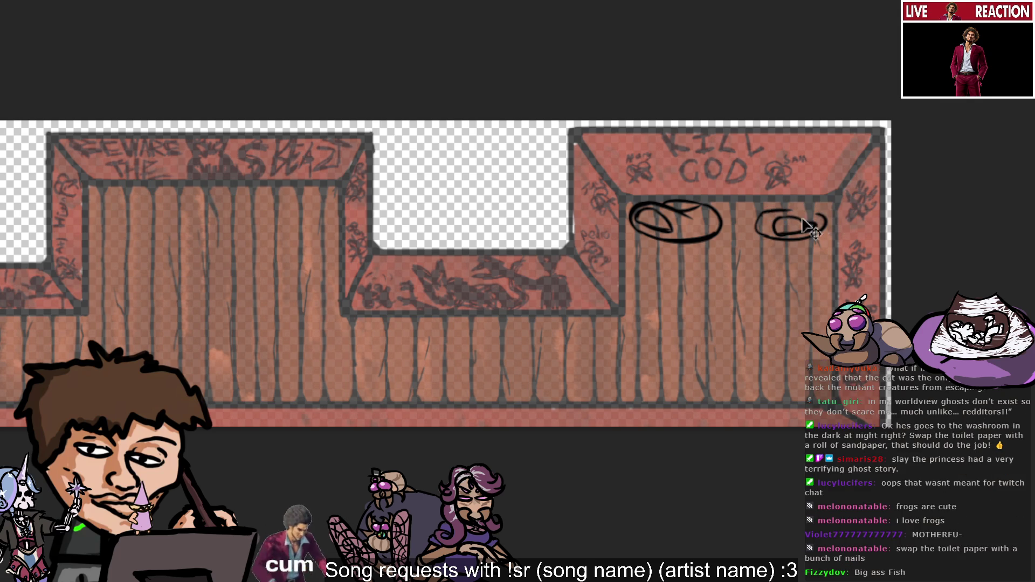
drag(769, 214, 825, 225)
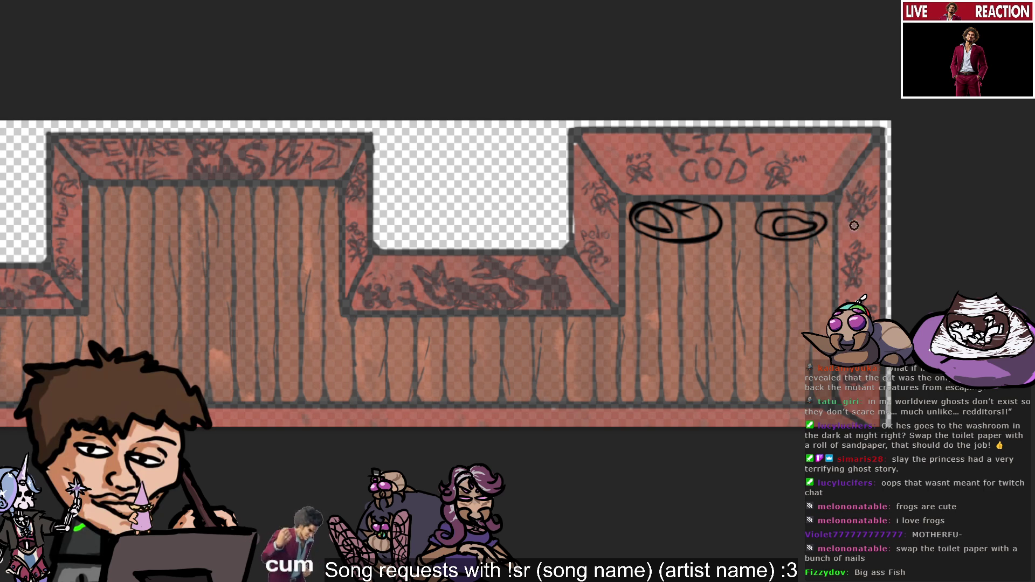
mouse_move(767, 210)
mouse_down()
mouse_move(817, 205)
mouse_move(831, 230)
mouse_up()
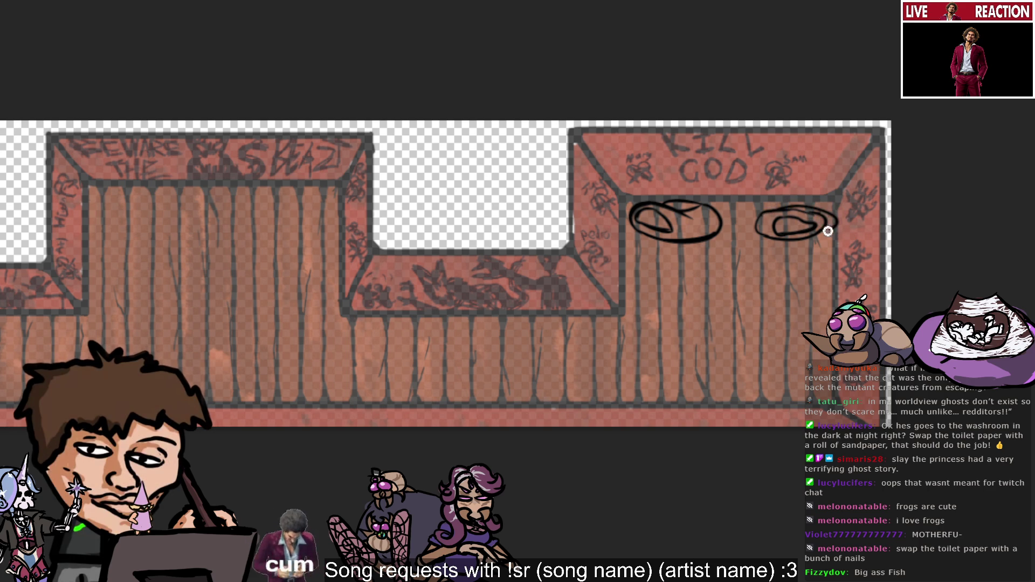
key(ctrl+z)
key(ctrl+z)
key(ctrl+z)
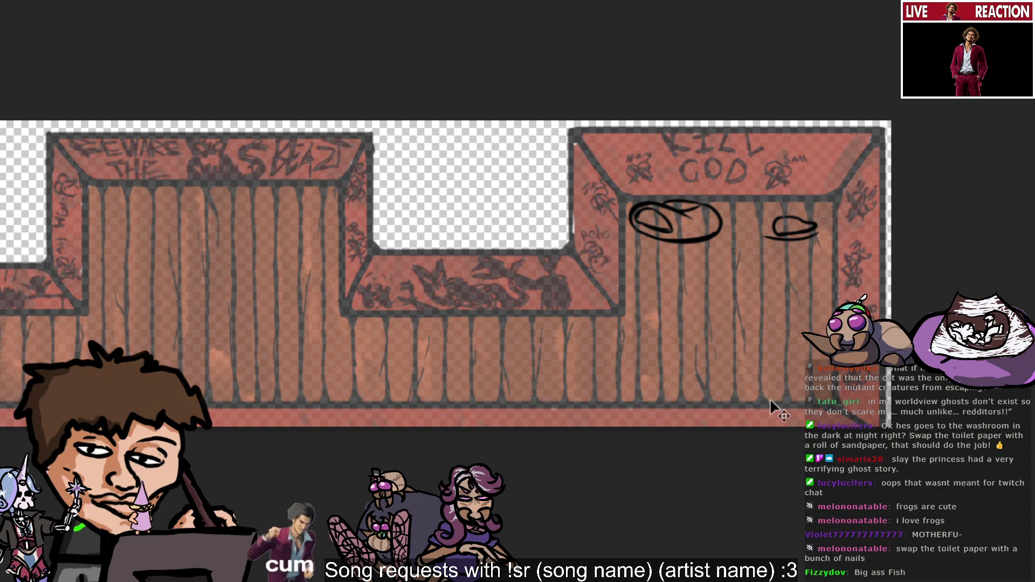
key(ctrl+z)
key(ctrl+z)
key(ctrl+z)
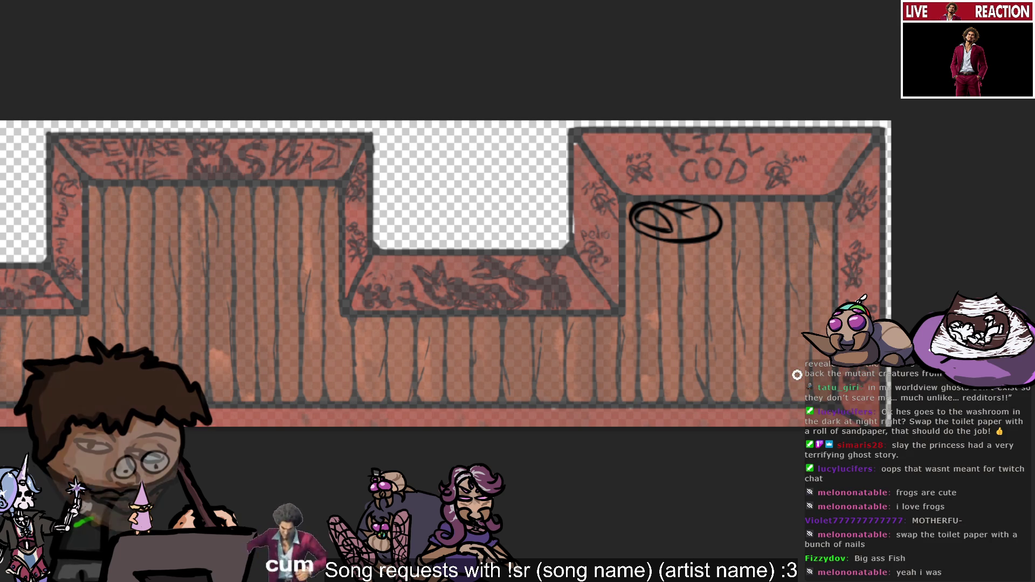
Step: Move the oval sketch down-right and begin the fish with arc strokes on the lower planks
mouse_move(624, 65)
mouse_down()
mouse_move(666, 97)
mouse_move(710, 200)
mouse_move(753, 233)
mouse_up()
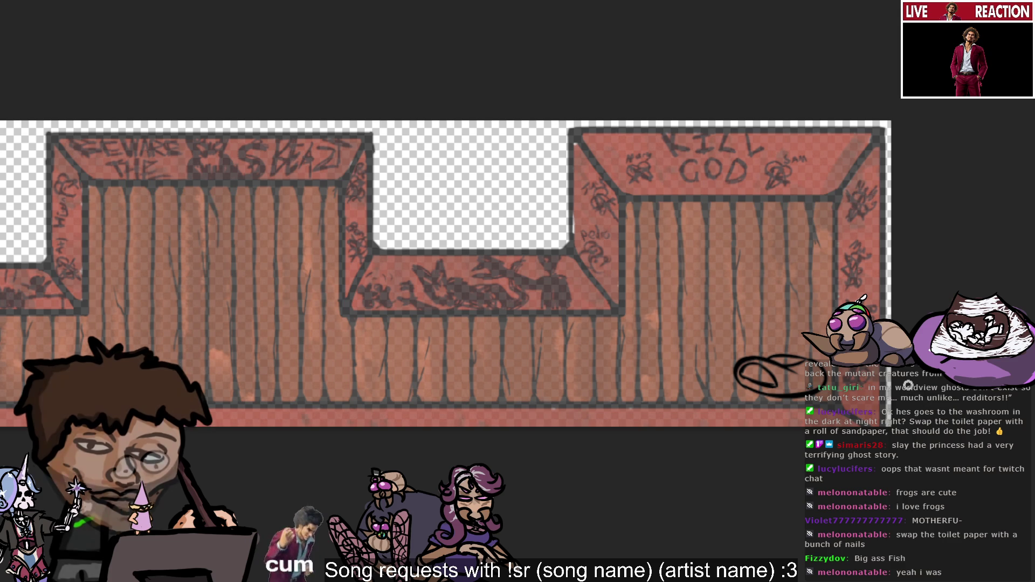
key(b)
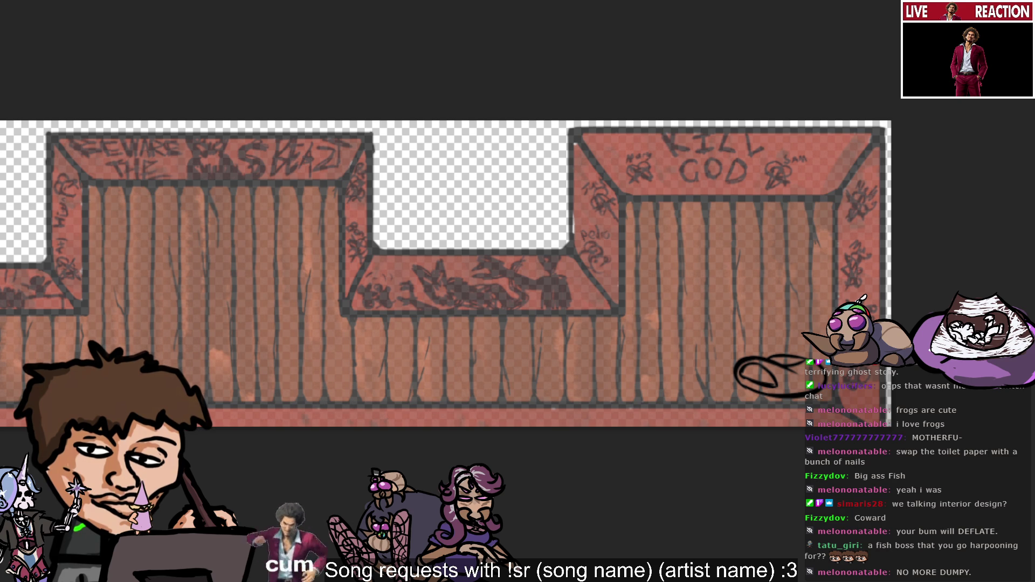
key(ctrl+z)
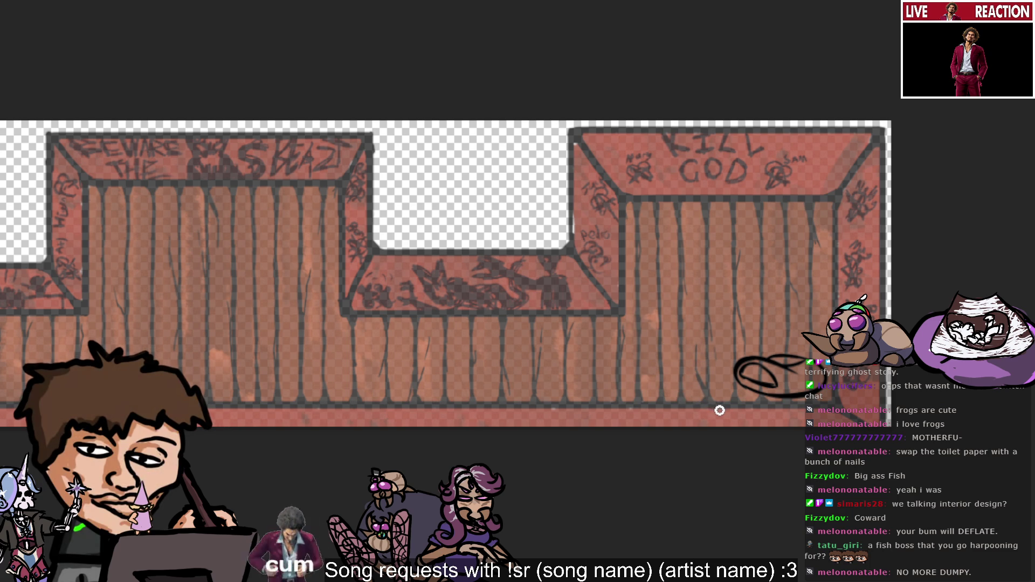
mouse_move(680, 347)
mouse_down()
mouse_move(652, 390)
mouse_move(704, 362)
mouse_up()
key(ctrl+z)
key(ctrl+z)
key(ctrl+z)
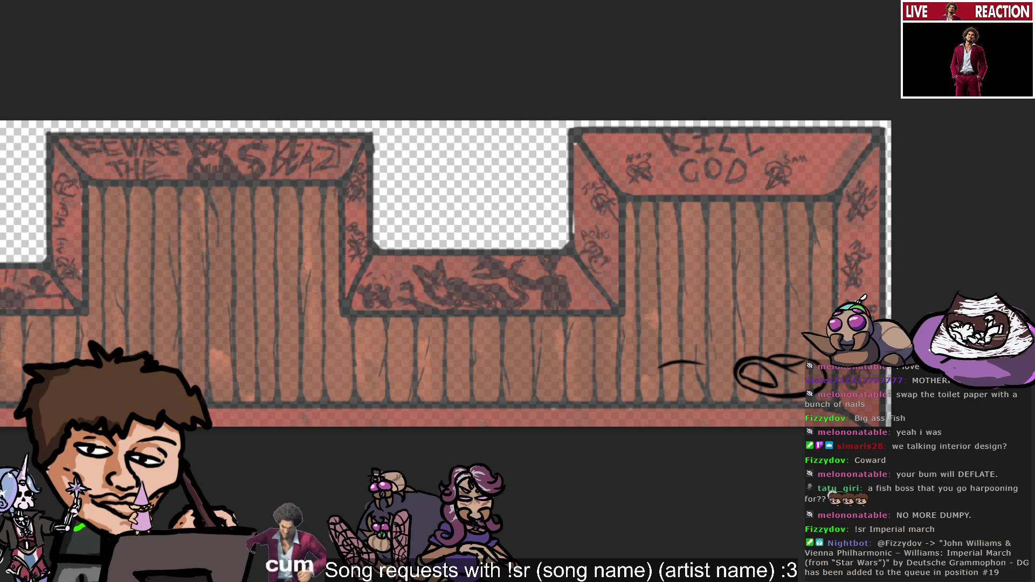
key(ctrl+z)
mouse_move(667, 381)
mouse_down()
mouse_move(703, 372)
mouse_move(707, 351)
mouse_up()
key(ctrl+z)
key(ctrl+z)
key(ctrl+z)
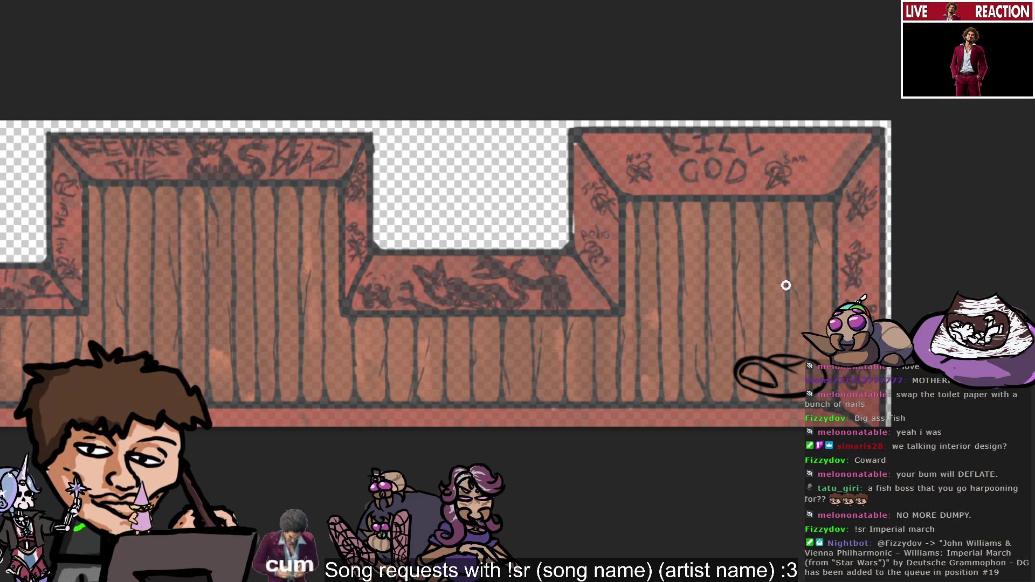
Step: Draw the fish's hook-shaped fin and closed-loop body, rounding off its left end
mouse_move(701, 367)
mouse_down()
mouse_move(702, 392)
mouse_move(658, 391)
mouse_up()
key(ctrl+z)
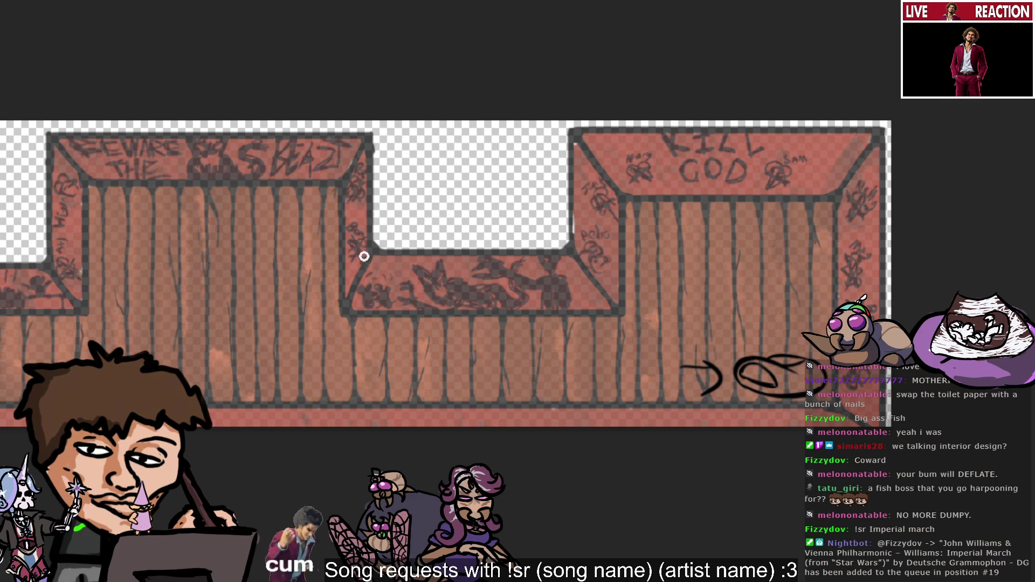
key(ctrl+z)
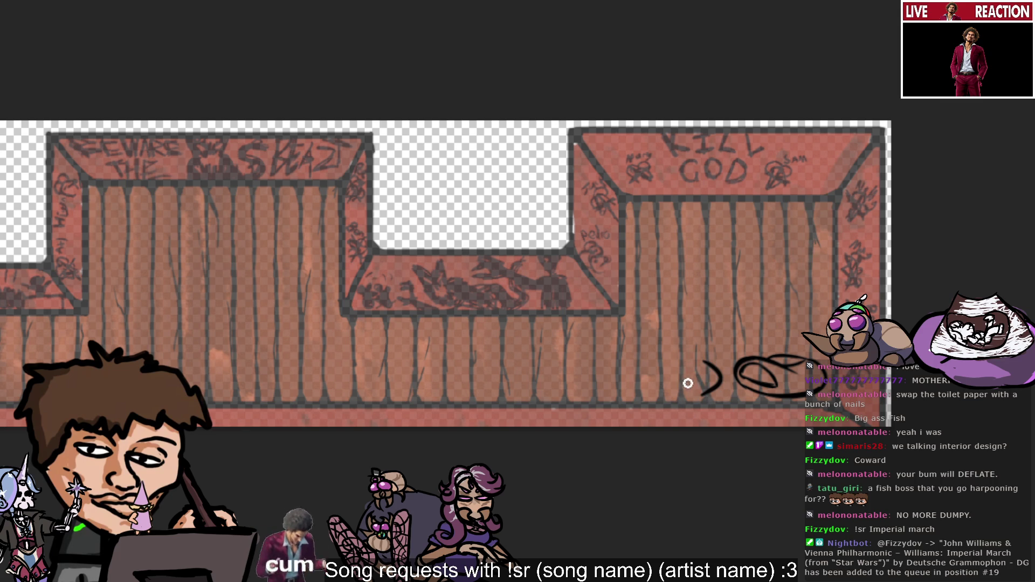
mouse_move(704, 360)
mouse_down()
mouse_move(717, 386)
mouse_move(666, 388)
mouse_move(701, 392)
mouse_move(714, 379)
mouse_up()
key(ctrl+z)
key(ctrl+z)
key(ctrl+z)
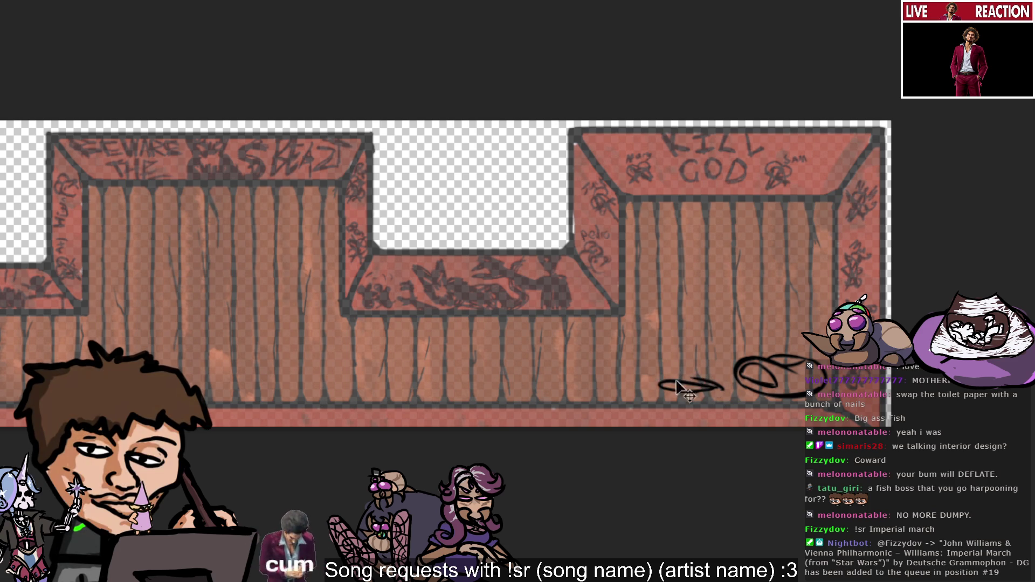
mouse_move(705, 386)
mouse_down()
mouse_move(678, 397)
mouse_move(662, 390)
mouse_up()
key(ctrl+z)
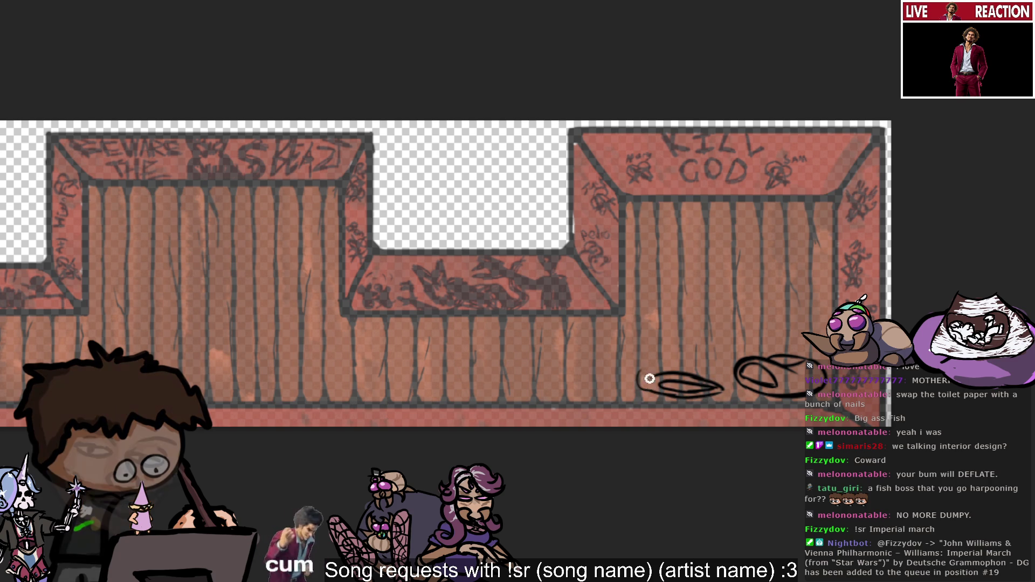
mouse_move(645, 396)
mouse_down()
mouse_move(658, 381)
mouse_move(695, 384)
mouse_move(666, 376)
mouse_up()
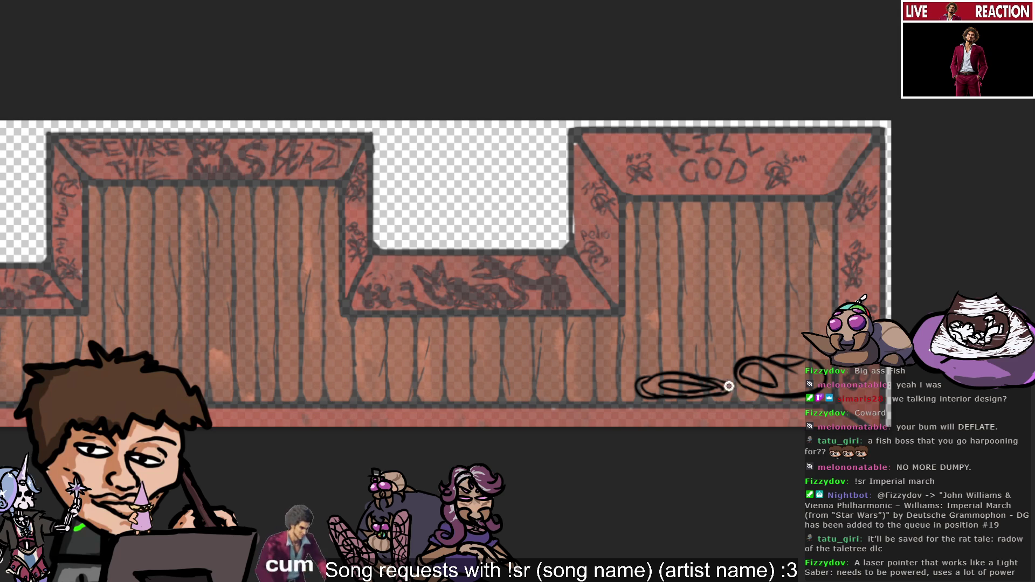
Step: Undo the remaining fish outline strokes, leaving only the original looped oval
key(ctrl+z)
key(ctrl+z)
key(ctrl+z)
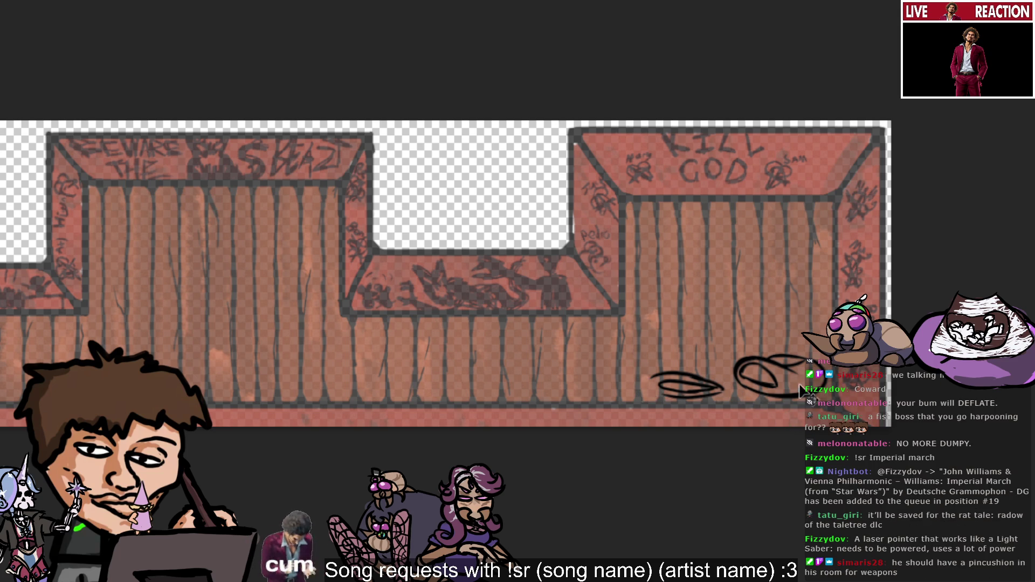
key(ctrl+z)
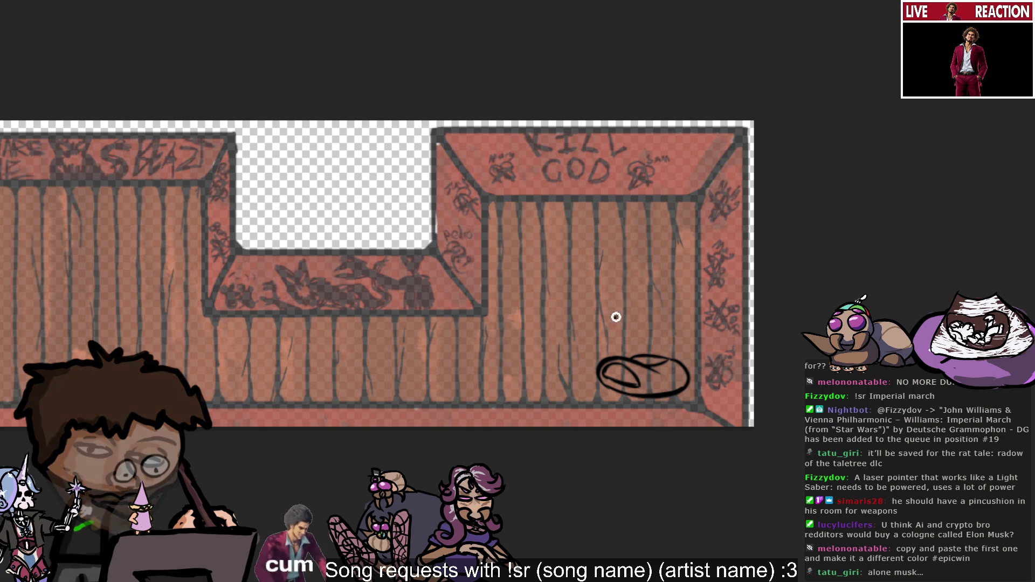
Step: Try curved, vertical and slanted strokes above the oval, undoing unsatisfactory attempts
drag(635, 294, 679, 286)
key(ctrl+z)
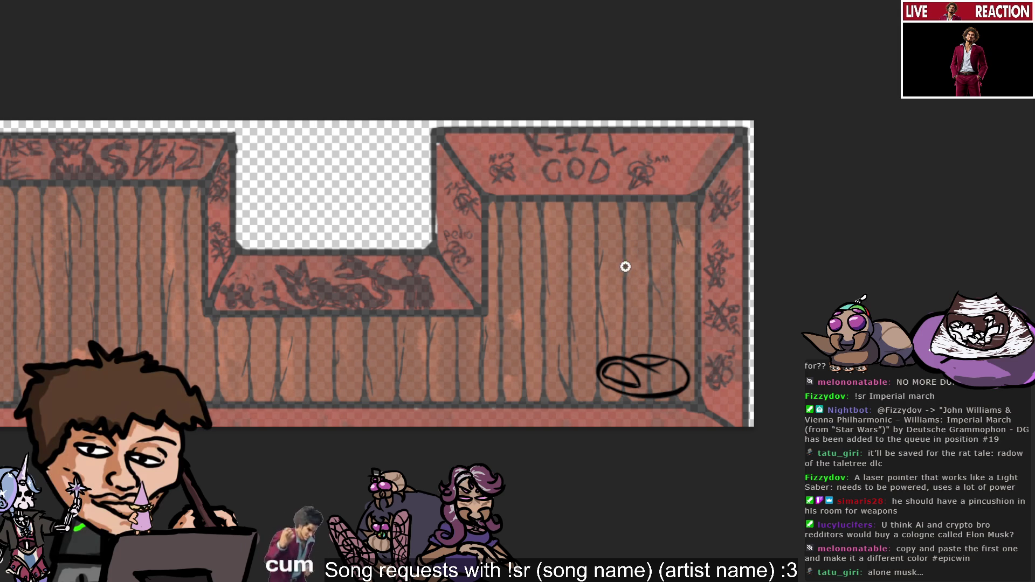
drag(626, 264, 652, 285)
key(ctrl+z)
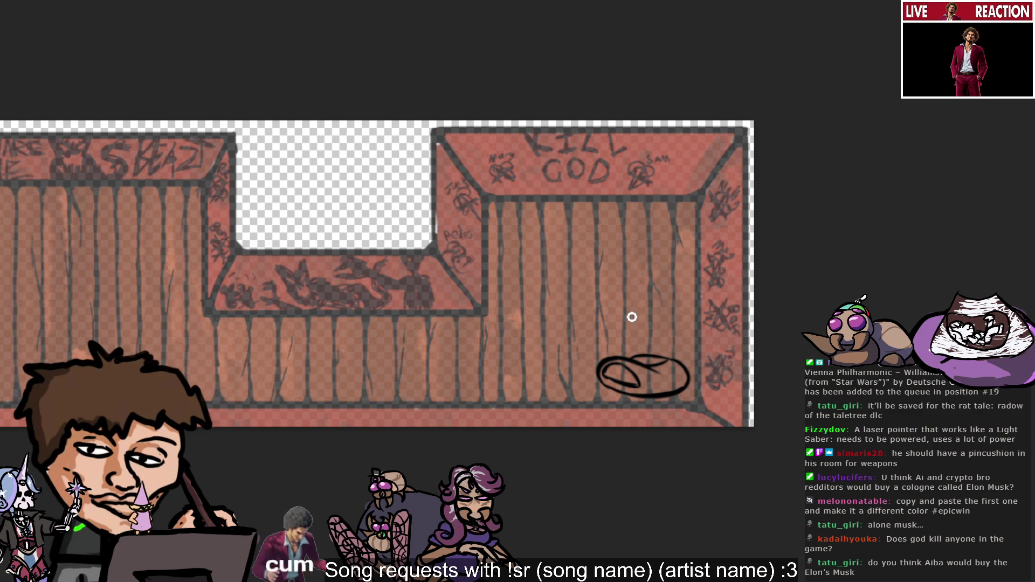
mouse_move(627, 321)
mouse_down()
mouse_move(662, 325)
mouse_move(645, 340)
mouse_move(688, 339)
mouse_move(664, 333)
mouse_move(701, 324)
mouse_move(683, 330)
mouse_up()
key(ctrl+z)
key(ctrl+z)
key(ctrl+z)
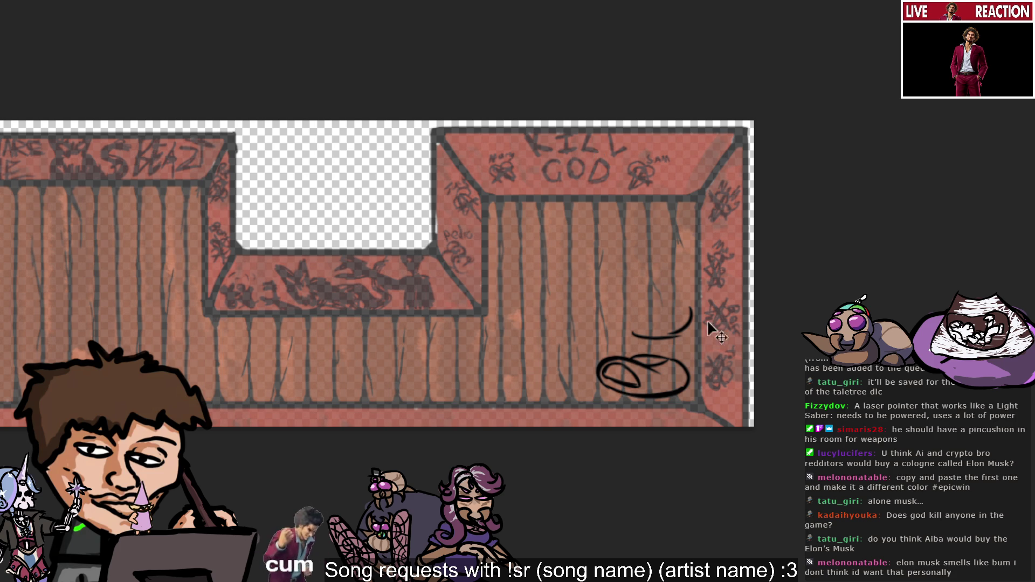
key(ctrl+z)
drag(678, 306, 676, 340)
key(ctrl+z)
Step: Redraw the slanted line with a curve at its left end and loops along the squiggle
key(ctrl+z)
drag(685, 322, 625, 333)
key(ctrl+z)
drag(637, 297, 627, 324)
key(ctrl+z)
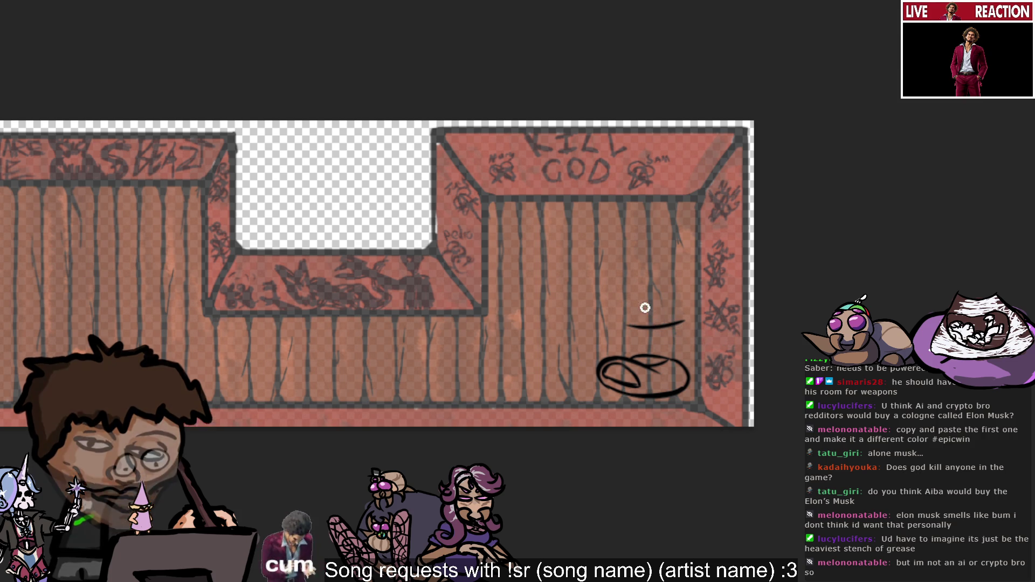
key(ctrl+z)
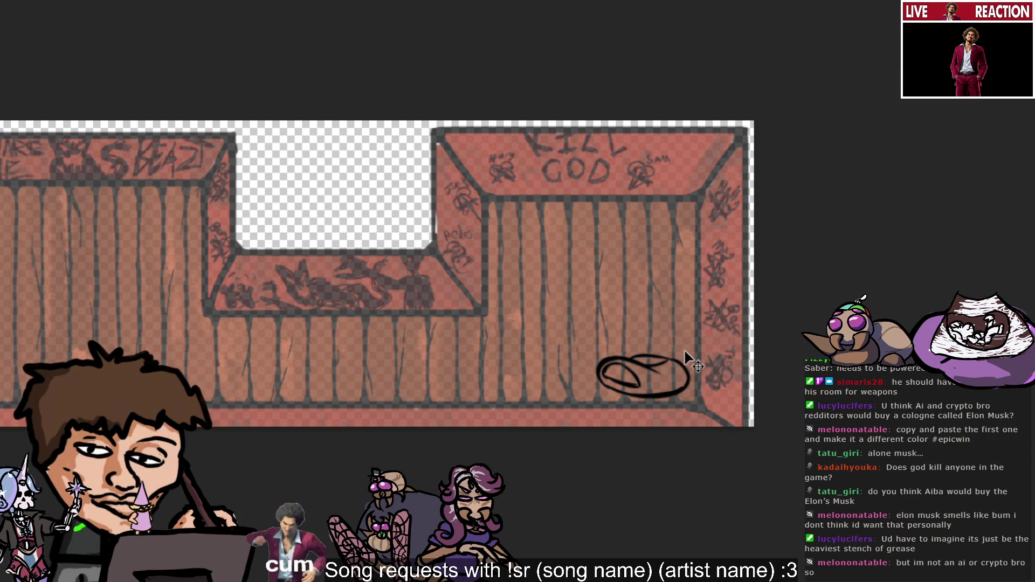
mouse_move(627, 325)
mouse_down()
mouse_move(669, 322)
mouse_move(623, 330)
mouse_up()
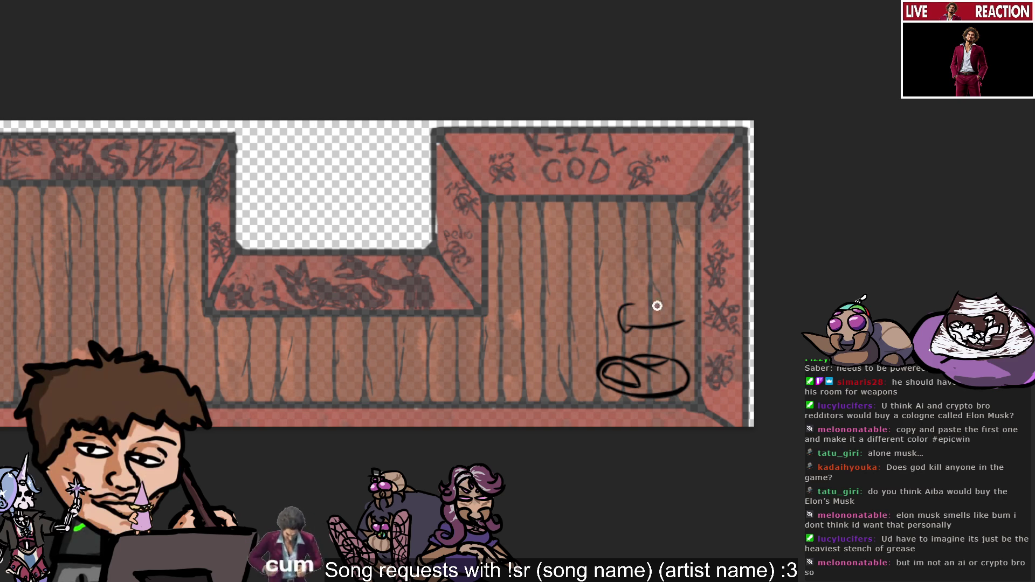
key(ctrl+z)
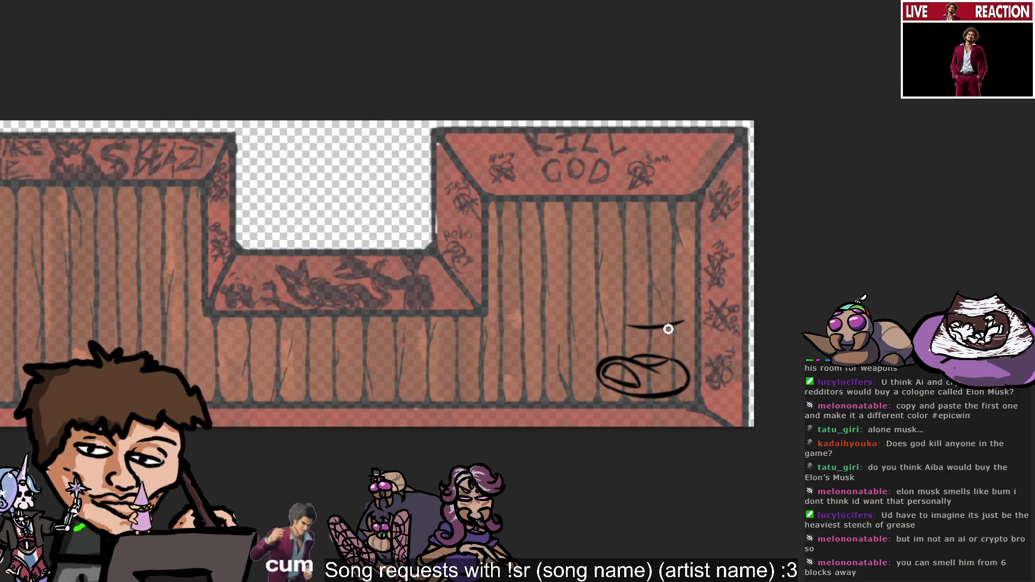
mouse_move(636, 298)
mouse_down()
mouse_move(625, 327)
mouse_move(666, 314)
mouse_move(660, 303)
mouse_up()
key(ctrl+z)
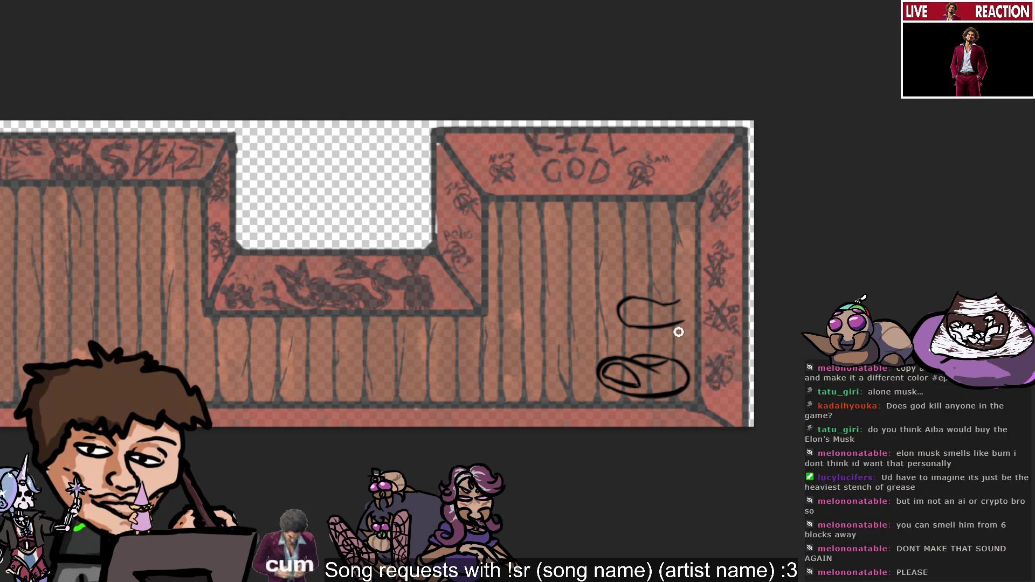
mouse_move(633, 295)
mouse_down()
mouse_move(700, 301)
mouse_move(644, 326)
mouse_up()
key(ctrl+z)
drag(680, 291, 667, 319)
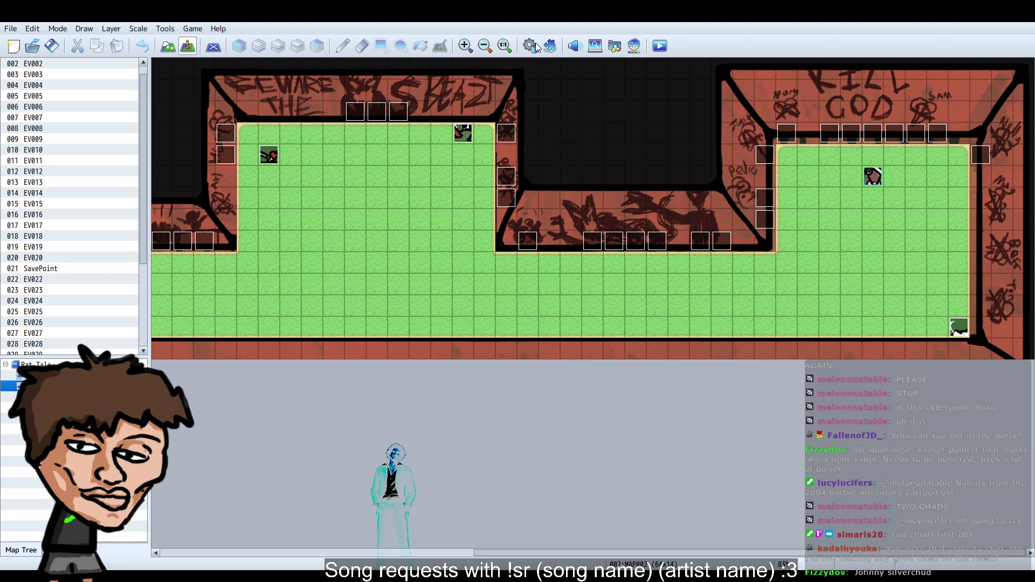
Step: Open the database with F9 and browse its pages from Types up through Armors
key(F9)
click(580, 222)
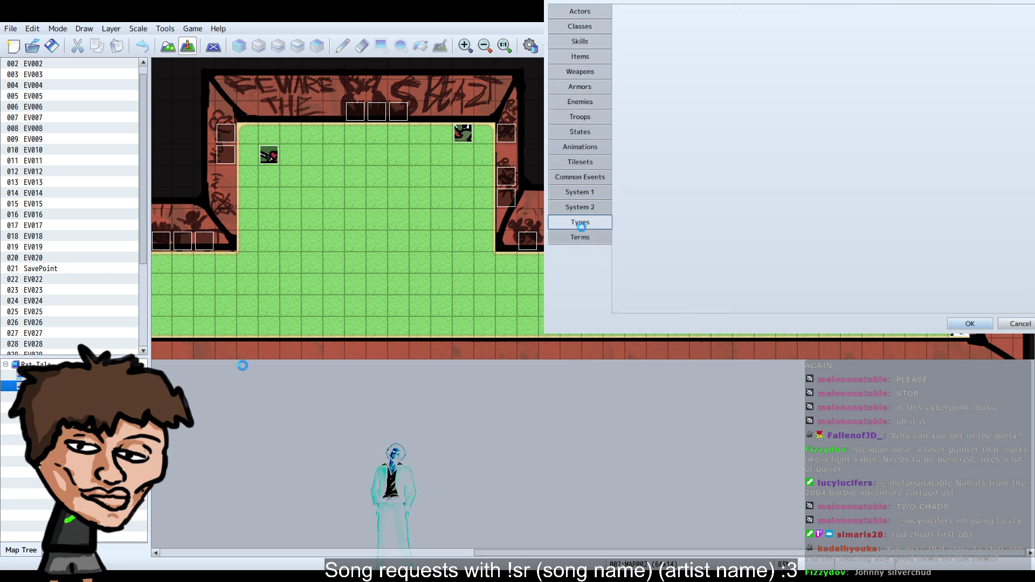
click(580, 207)
click(580, 192)
click(581, 177)
click(580, 162)
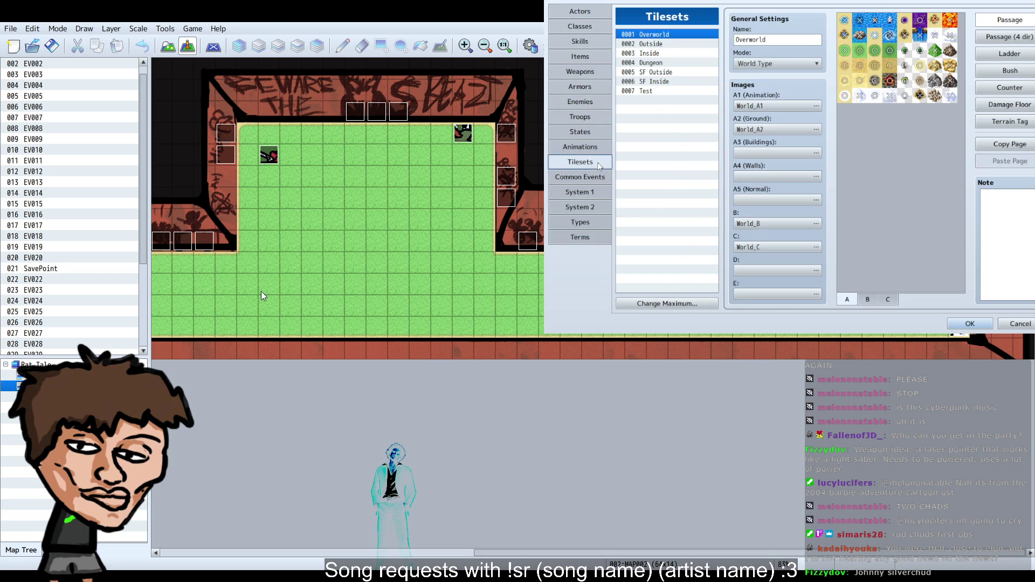
click(592, 149)
click(592, 133)
click(592, 118)
click(594, 103)
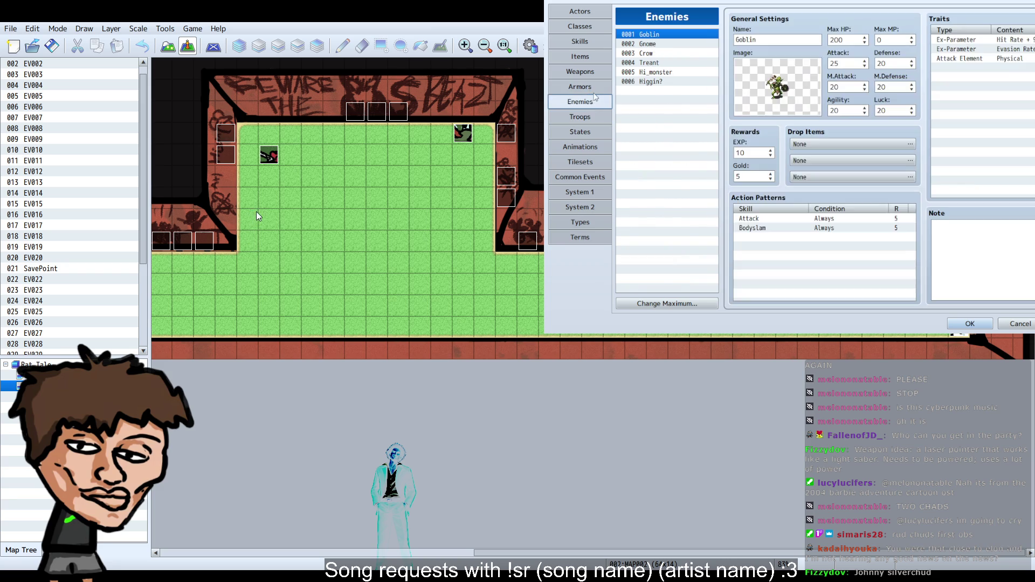
click(597, 88)
key(Up)
key(Up)
key(Up)
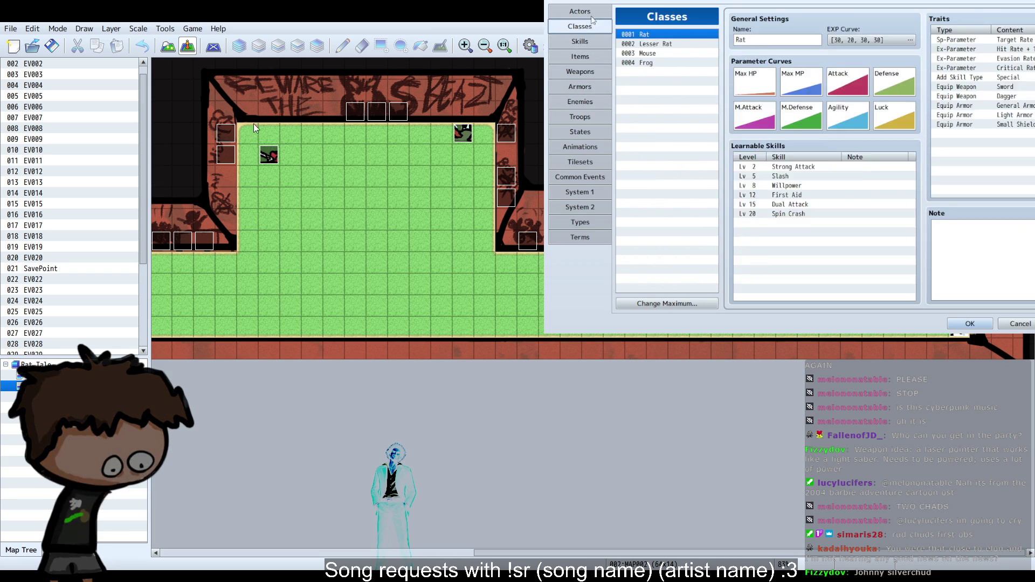
Step: In System 1, add Pedro, Misp and Eryup to the starting party and confirm with OK
key(Down)
key(Down)
key(Down)
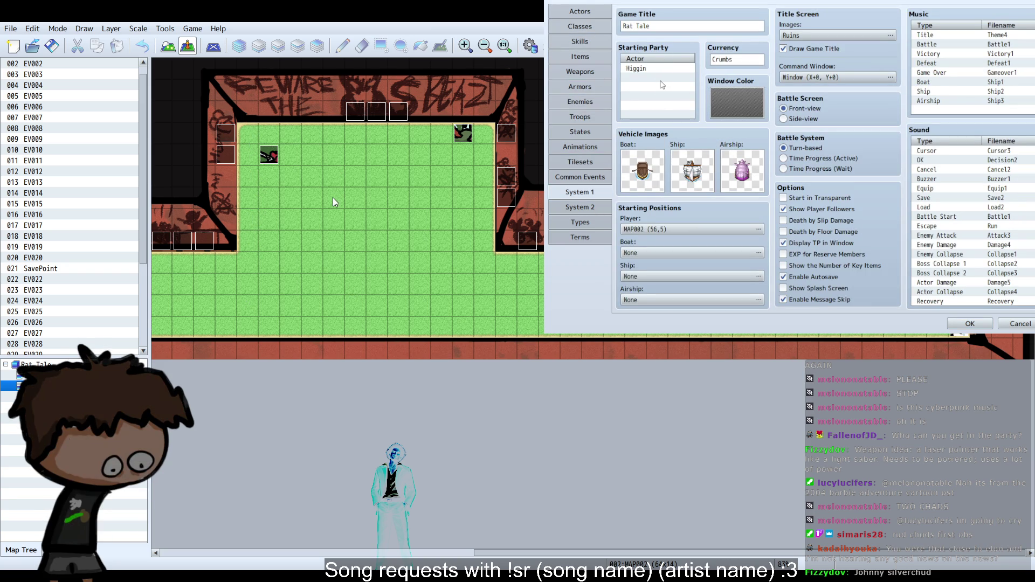
double_click(647, 100)
double_click(653, 106)
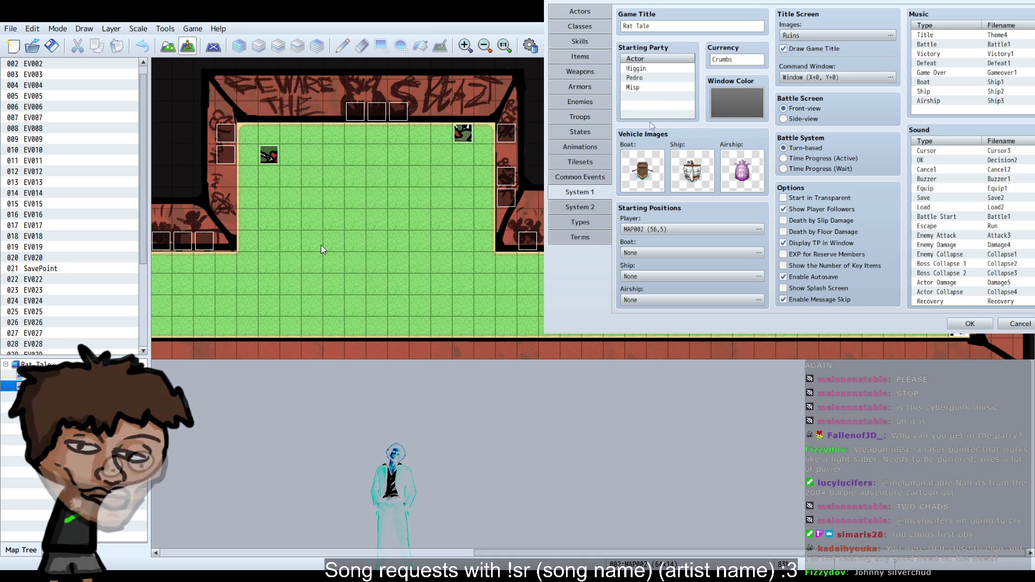
double_click(655, 97)
click(961, 323)
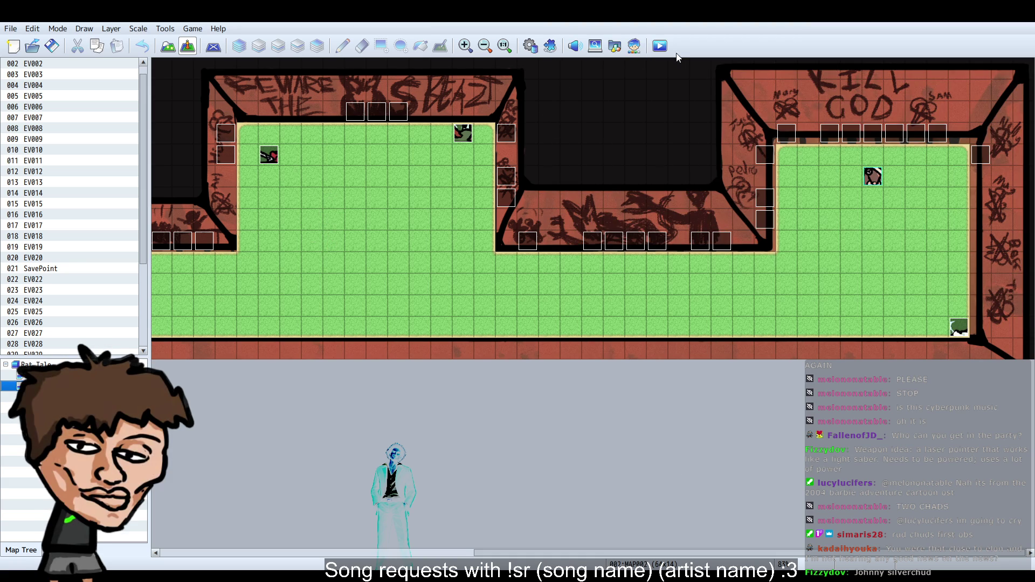
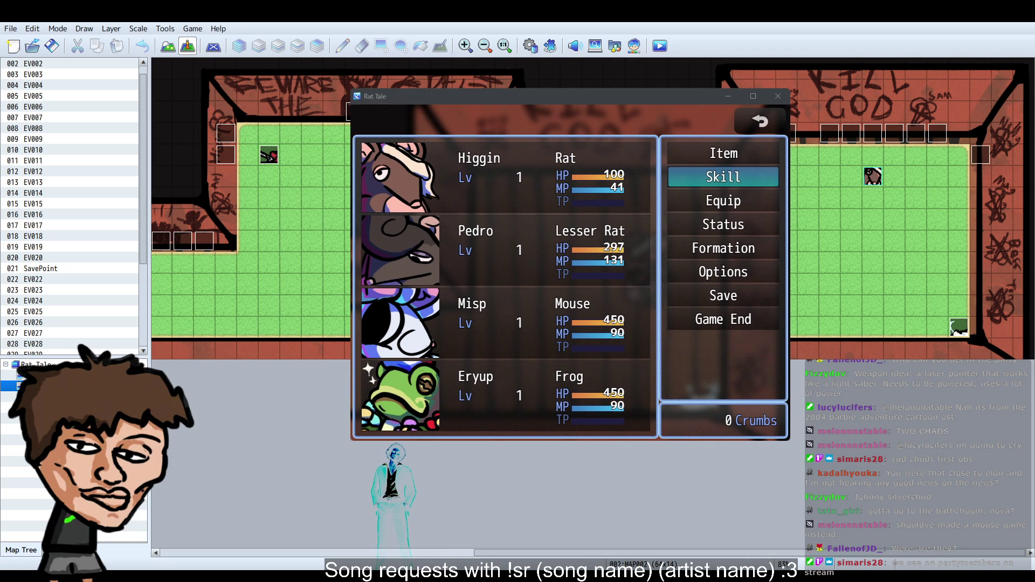
Step: Toggle the party menu and walk the rat up through the painted room
right_click(658, 304)
key(Up)
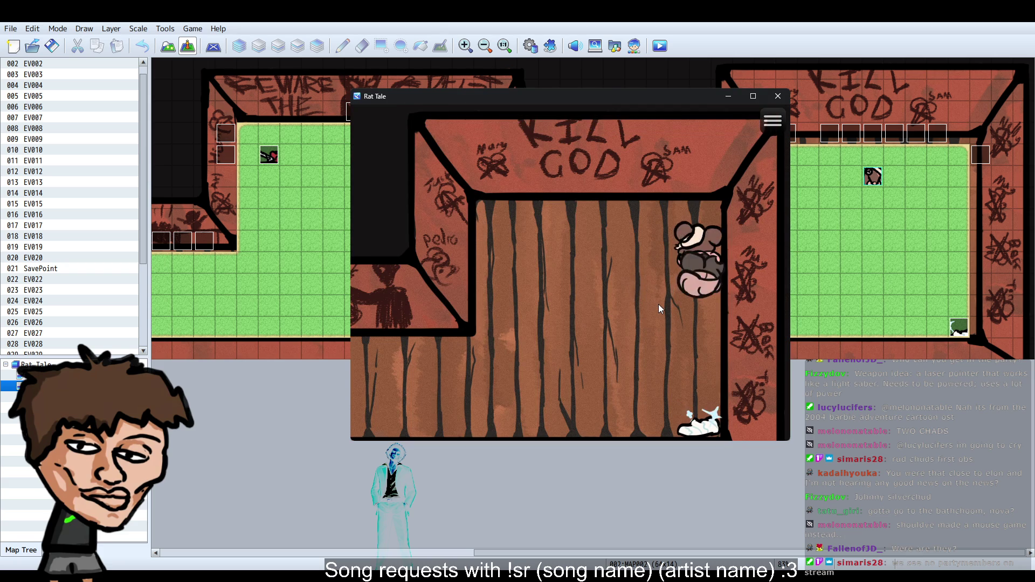
right_click(658, 304)
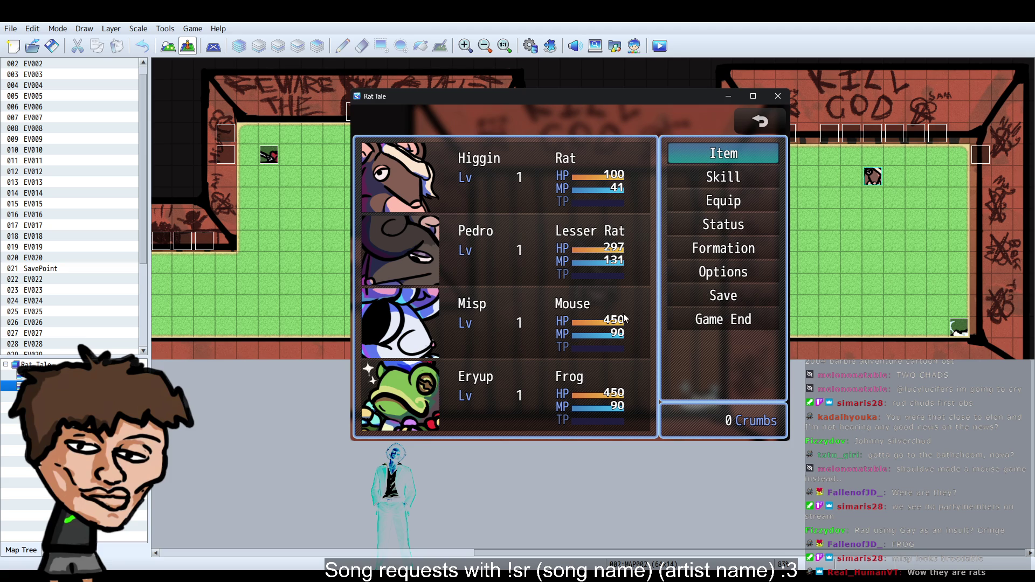
click(744, 128)
Step: Walk the rat left, up and right, reopen the party menu, then close the playtest
key(Escape)
key(Escape)
key(Left)
key(Up)
key(Right)
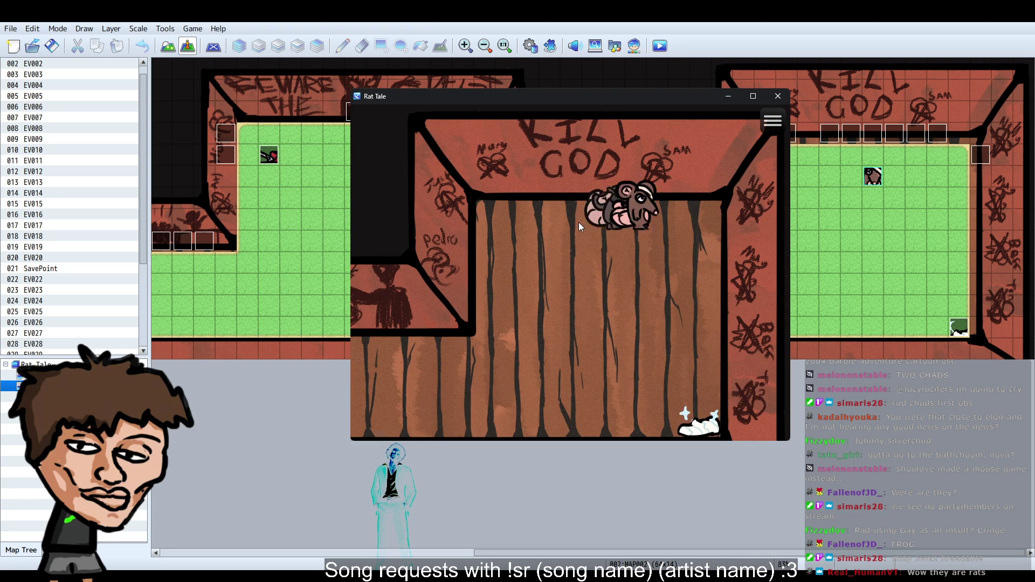
key(Escape)
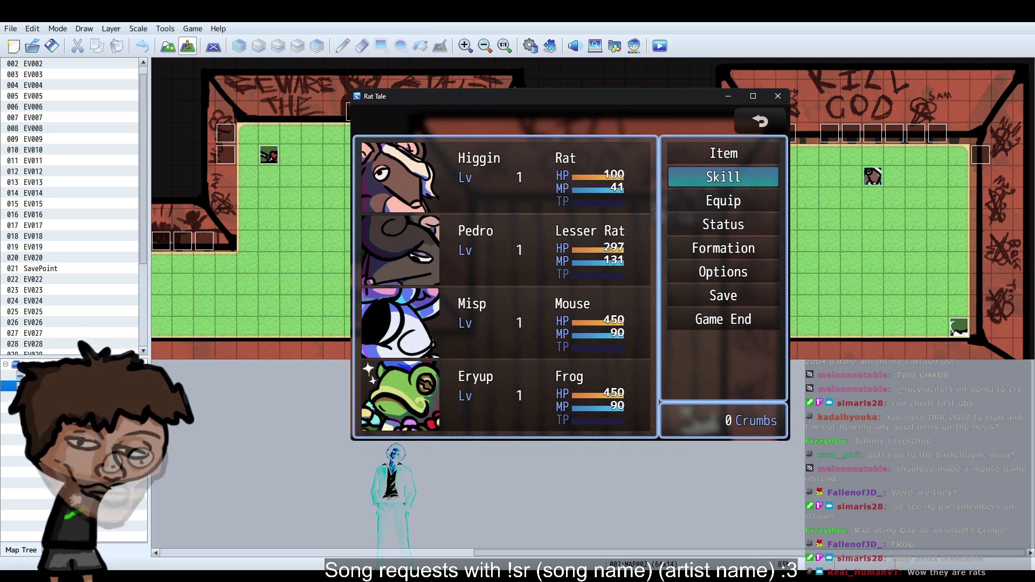
click(778, 96)
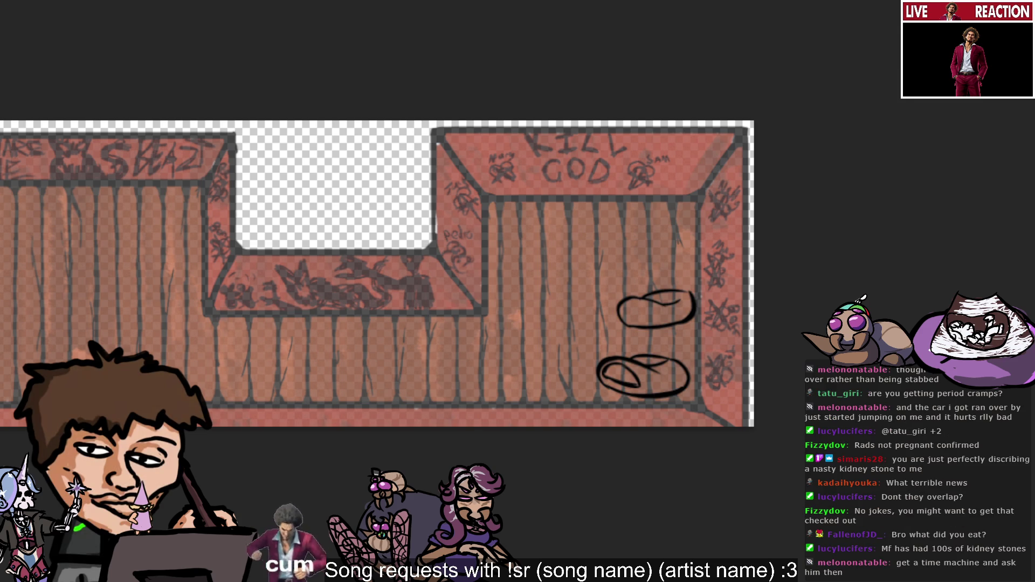
Step: Paint light blue into the lower oval, then brush red into the upper oval after discarding a pink try
mouse_move(642, 369)
mouse_down()
mouse_move(612, 369)
mouse_move(638, 382)
mouse_up()
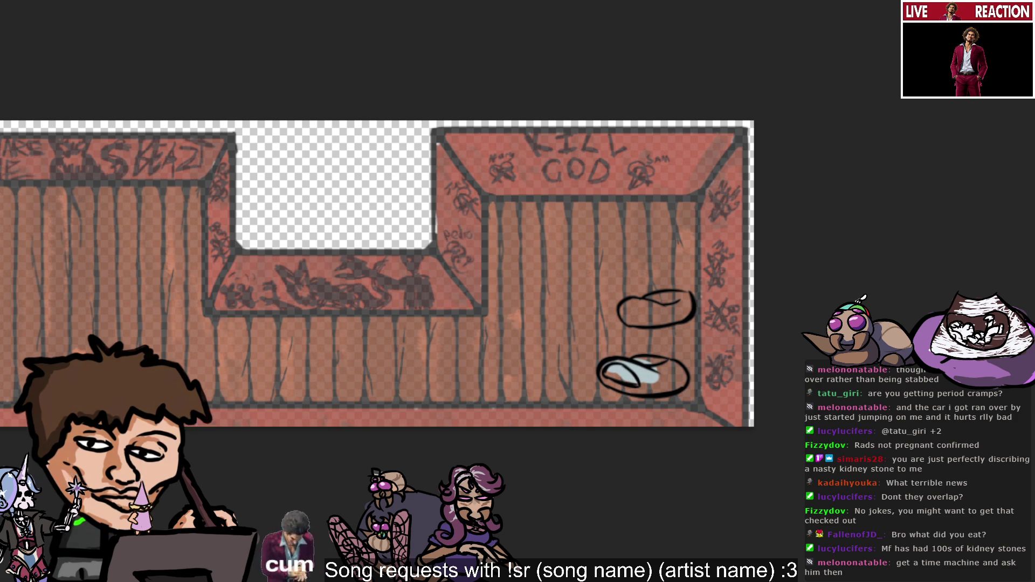
mouse_move(623, 370)
mouse_down()
mouse_move(661, 366)
mouse_move(641, 369)
mouse_move(640, 382)
mouse_move(679, 372)
mouse_move(683, 387)
mouse_move(649, 384)
mouse_move(658, 363)
mouse_move(647, 386)
mouse_up()
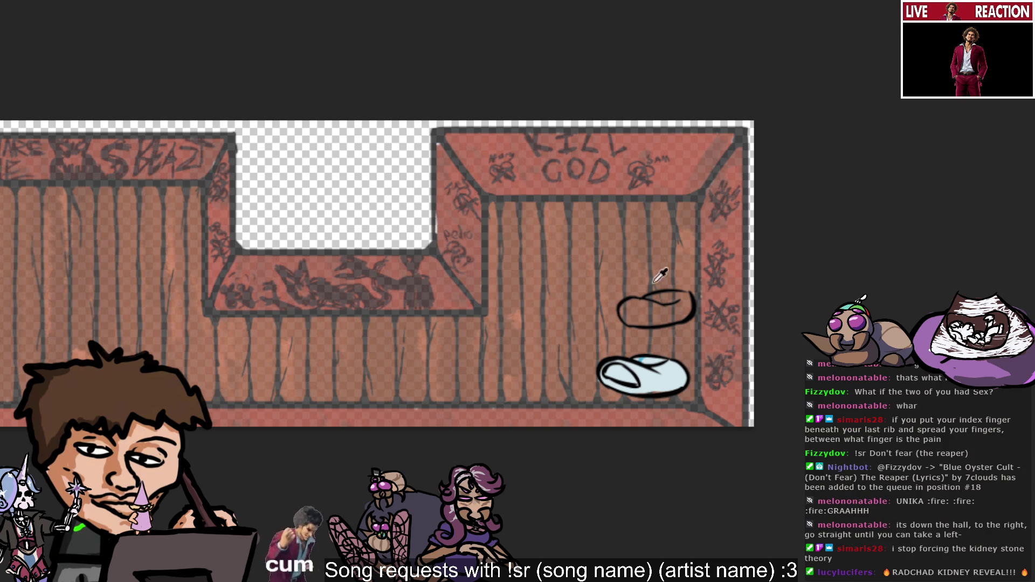
click(621, 306)
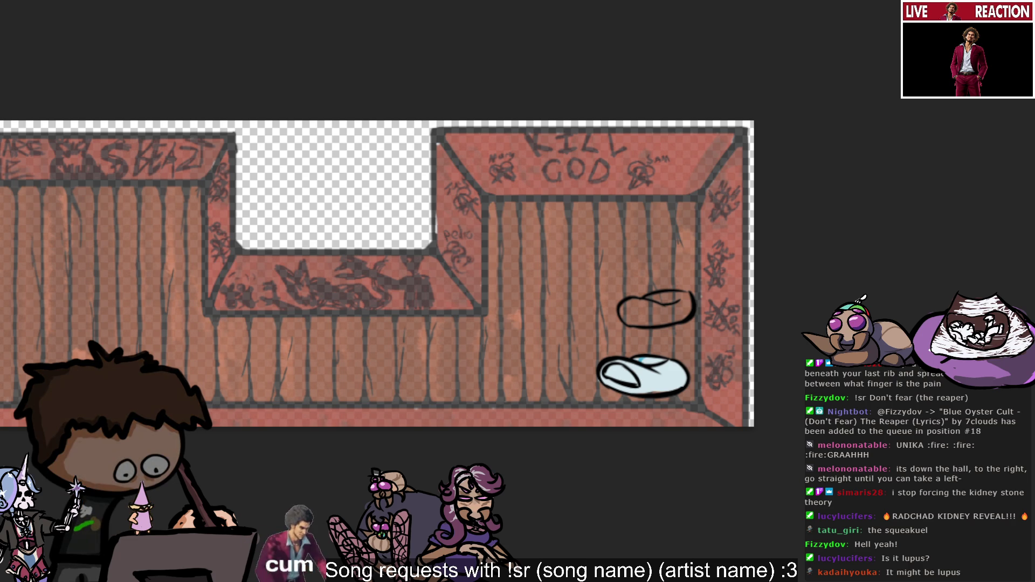
drag(626, 297, 646, 311)
key(ctrl+z)
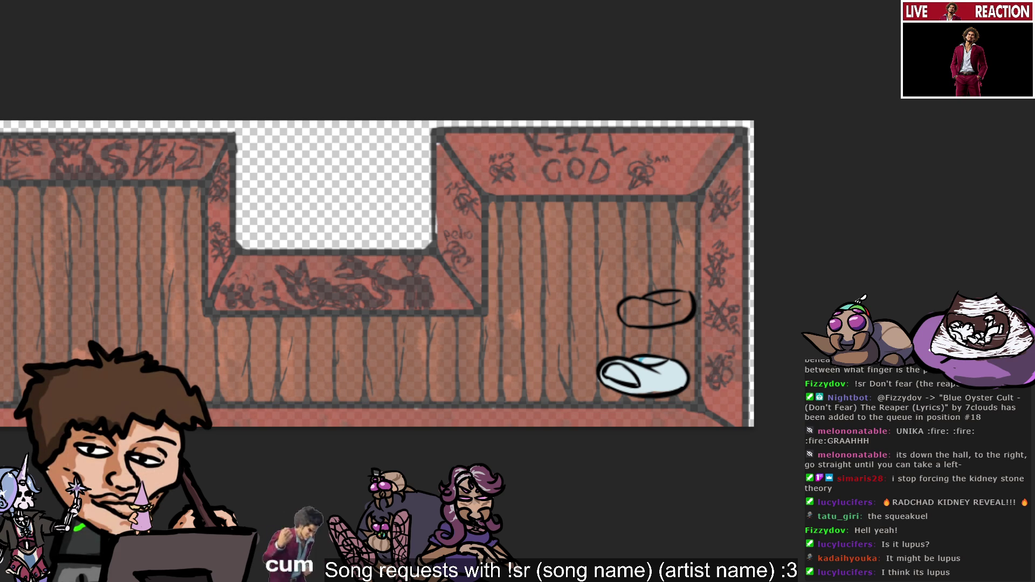
mouse_move(641, 322)
mouse_down()
mouse_move(627, 310)
mouse_move(645, 310)
mouse_move(637, 322)
mouse_move(627, 309)
mouse_move(685, 312)
mouse_move(665, 324)
mouse_move(674, 300)
mouse_move(686, 306)
mouse_up()
Step: Spread red across the upper oval, then add a dark stroke and a teal stroke on its left edge
key(ctrl+z)
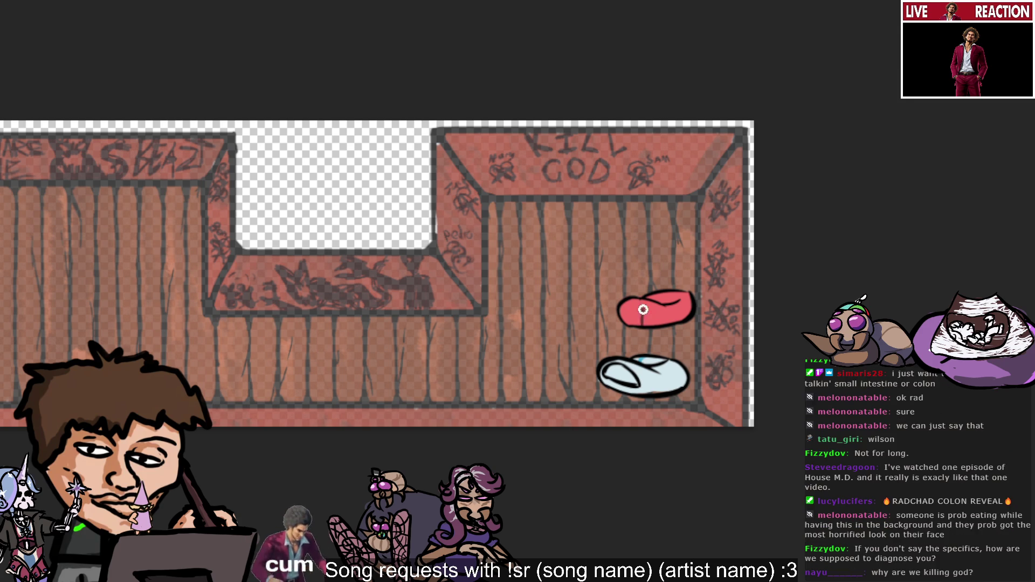
drag(649, 300, 645, 324)
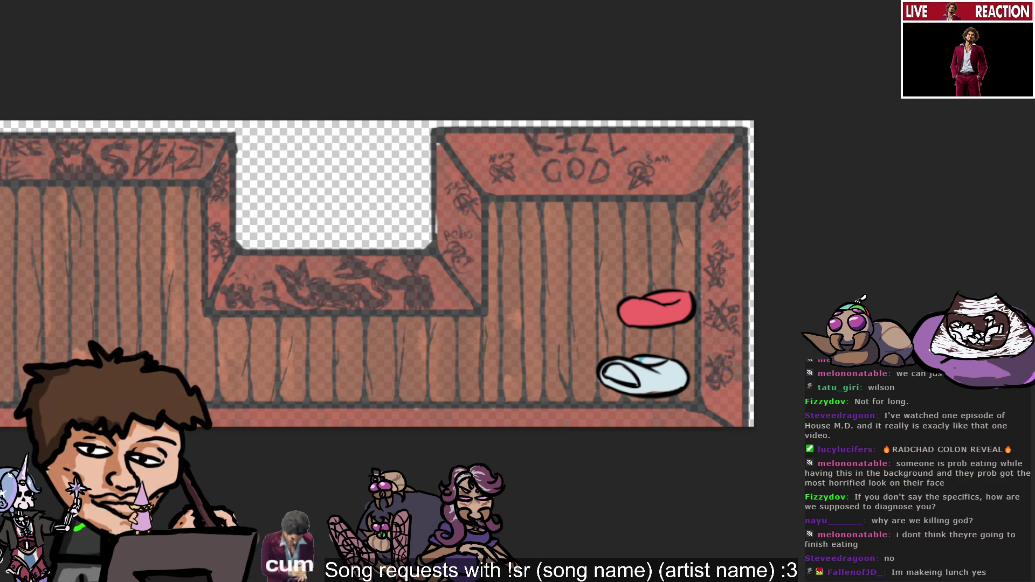
drag(633, 303, 634, 318)
Step: Replace the teal stroke with a teal highlight along the red shoe's left edge and sample its colour
key(ctrl+z)
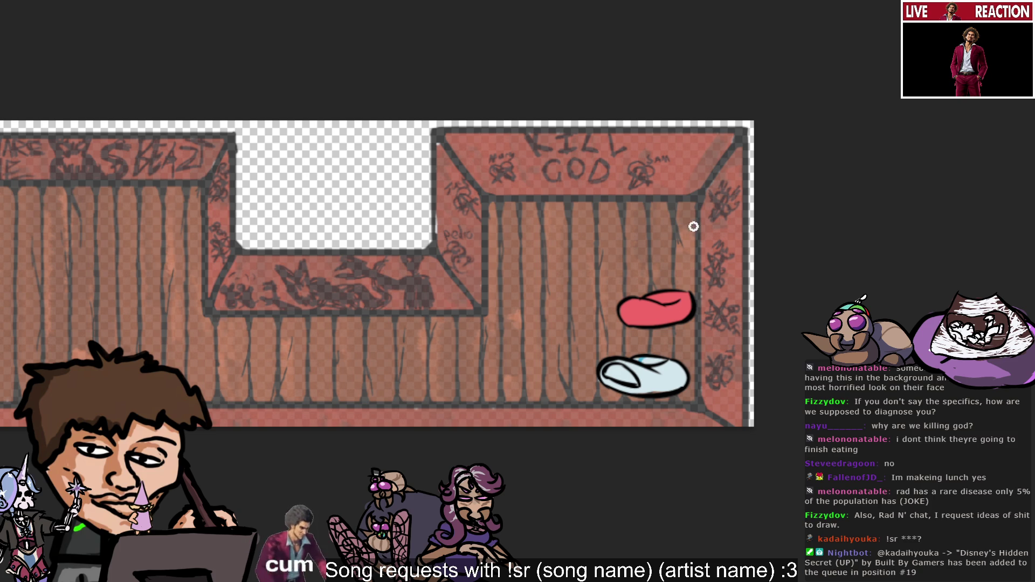
drag(623, 299, 636, 325)
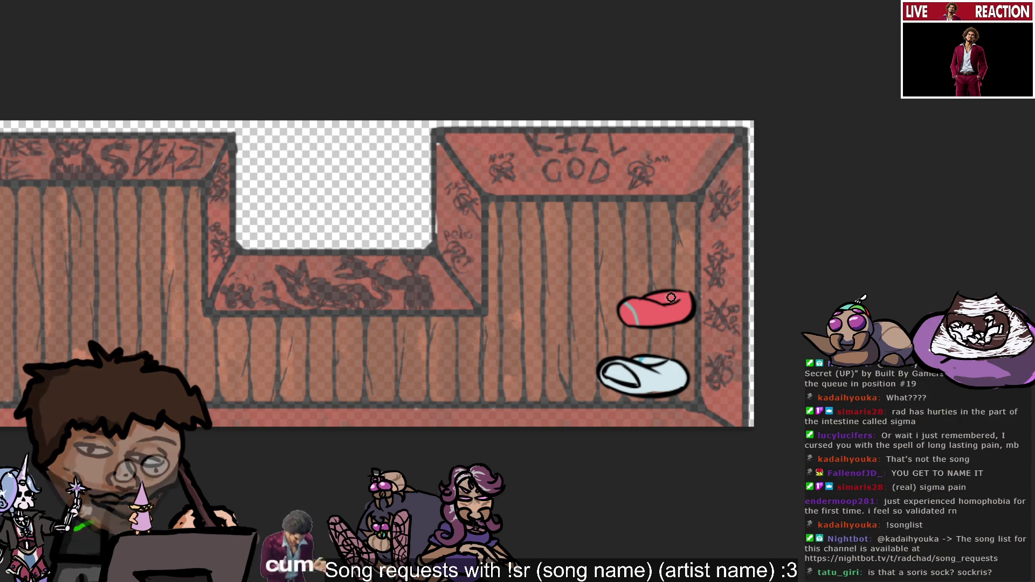
alt+click(650, 295)
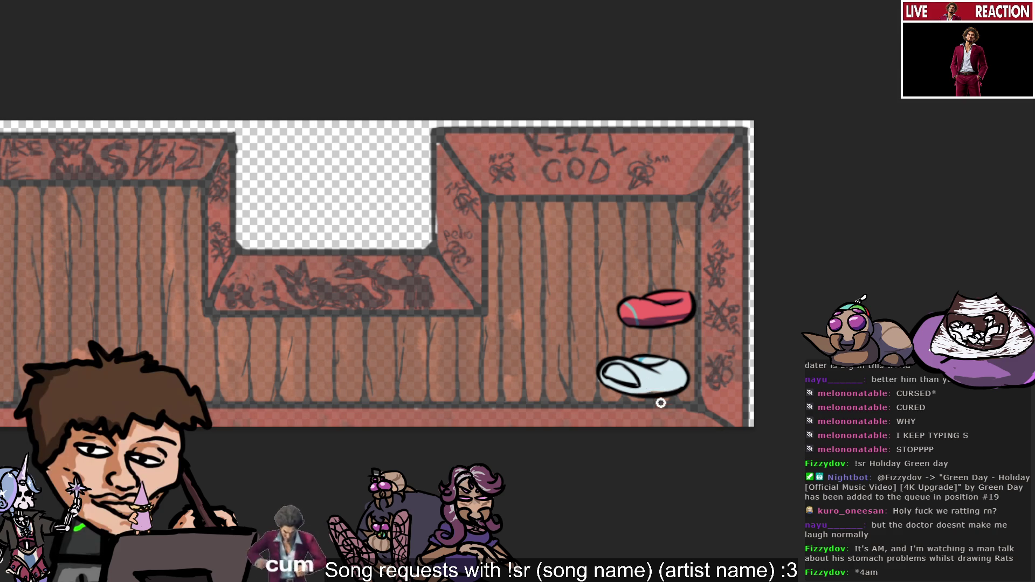
Step: Shade the white shoe's bottom edge in darker blue and sample a colour from it
mouse_move(630, 376)
mouse_down()
mouse_move(605, 377)
mouse_move(637, 377)
mouse_up()
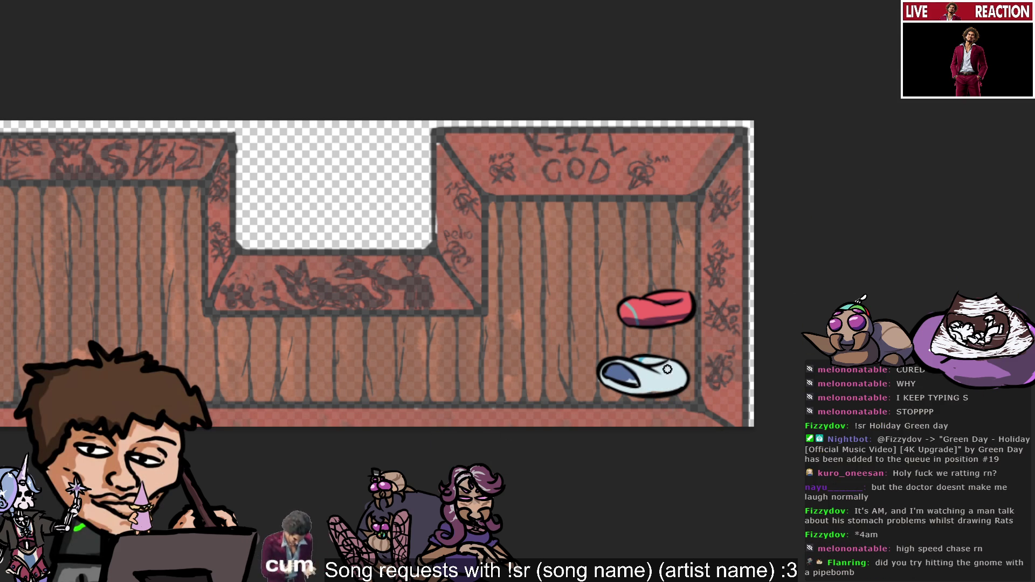
mouse_move(623, 390)
mouse_down()
mouse_move(609, 389)
mouse_move(688, 383)
mouse_move(641, 394)
mouse_move(696, 396)
mouse_move(683, 379)
mouse_move(650, 394)
mouse_move(677, 392)
mouse_move(651, 417)
mouse_up()
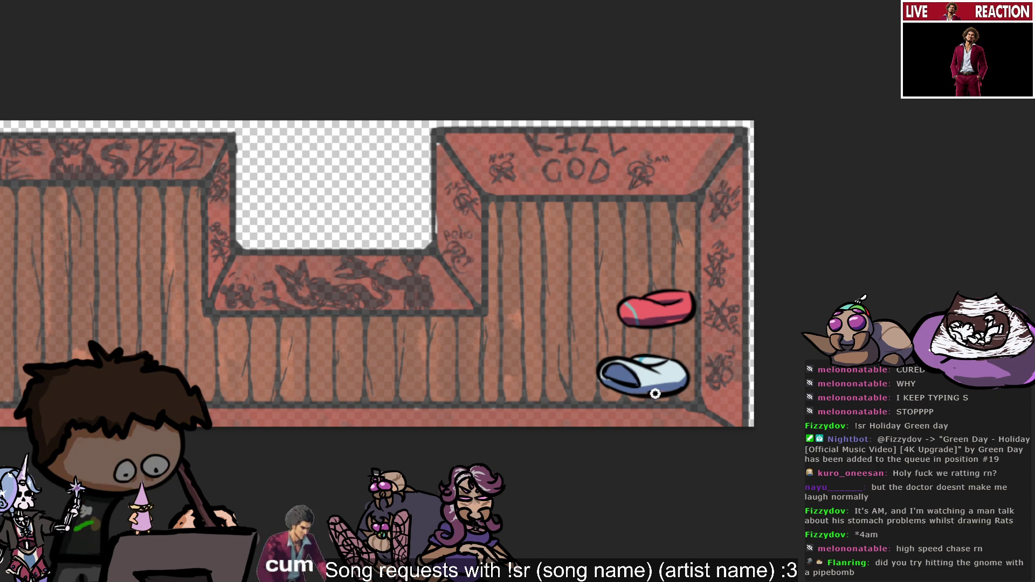
alt+click(656, 376)
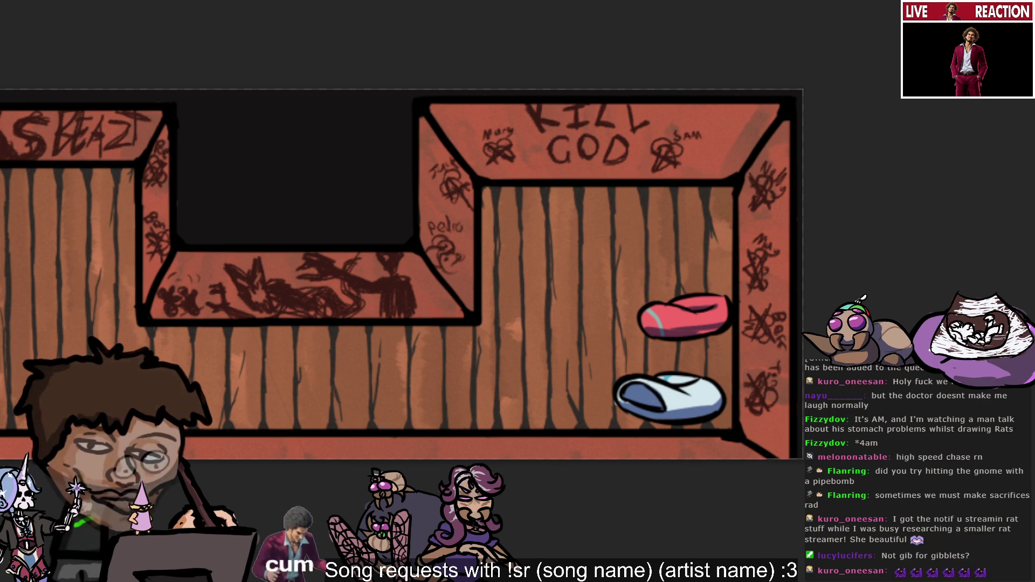
scroll(402, 275, left, 5)
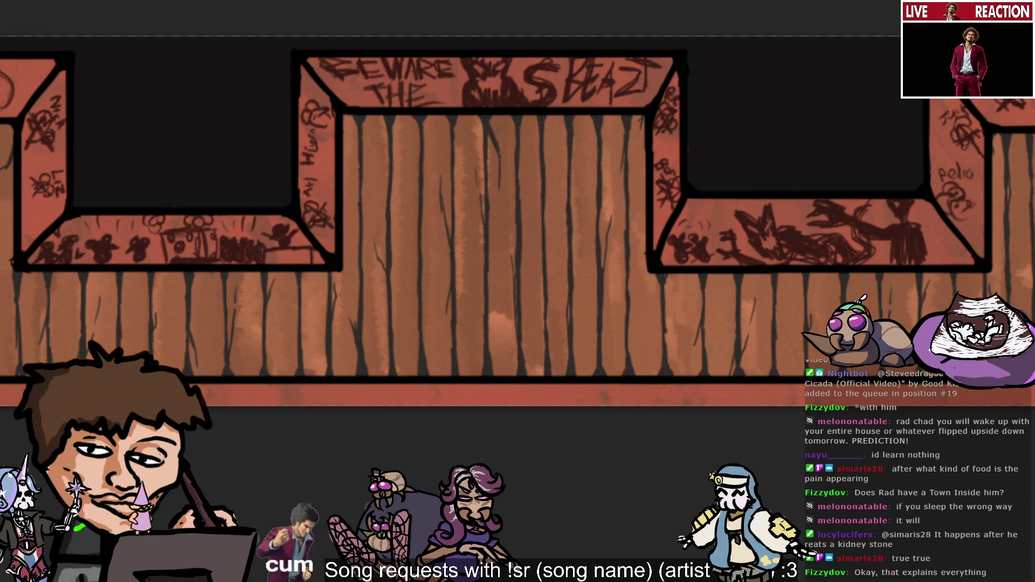
Step: Scroll the view around the planks beneath the upper-right wall section
scroll(585, 340, up, 2)
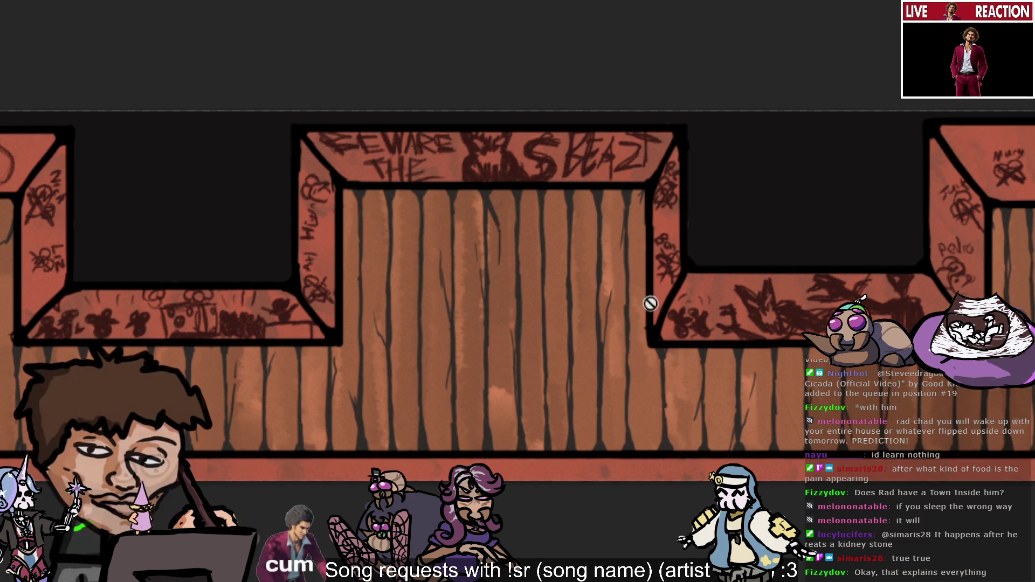
scroll(639, 311, up, 1)
scroll(670, 250, down, 1)
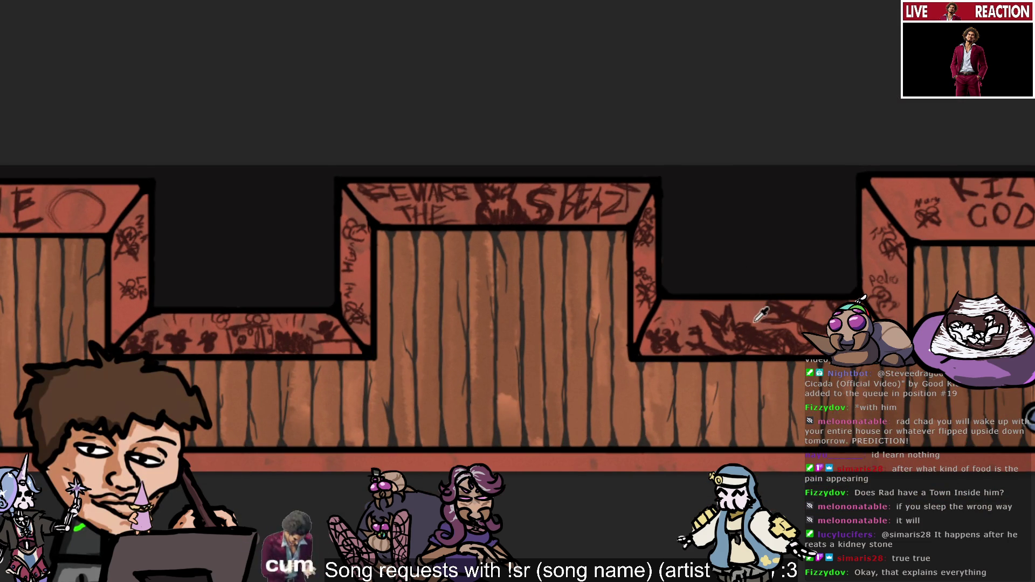
scroll(761, 318, up, 1)
scroll(763, 323, down, 2)
scroll(691, 318, up, 2)
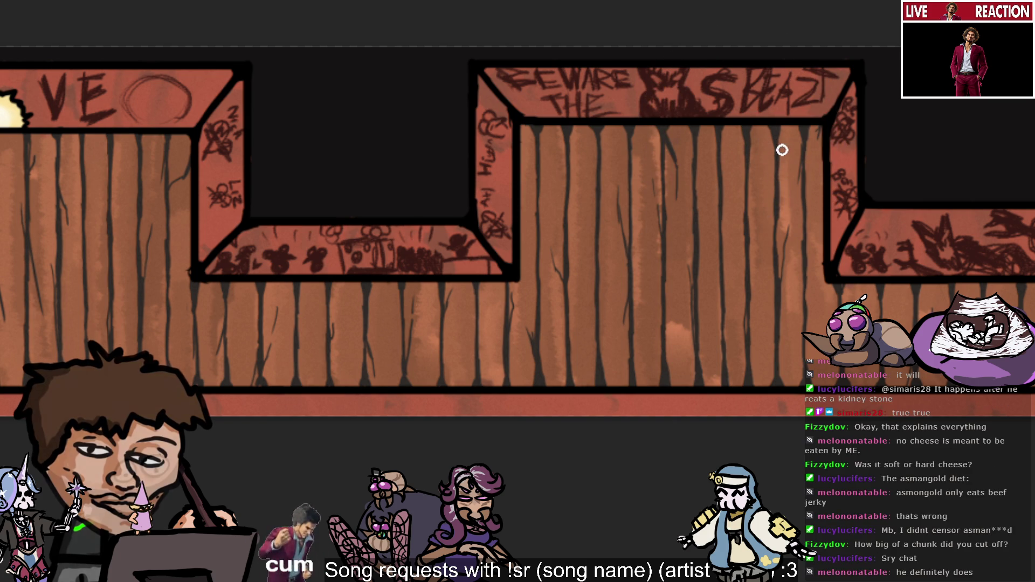
key(ctrl)
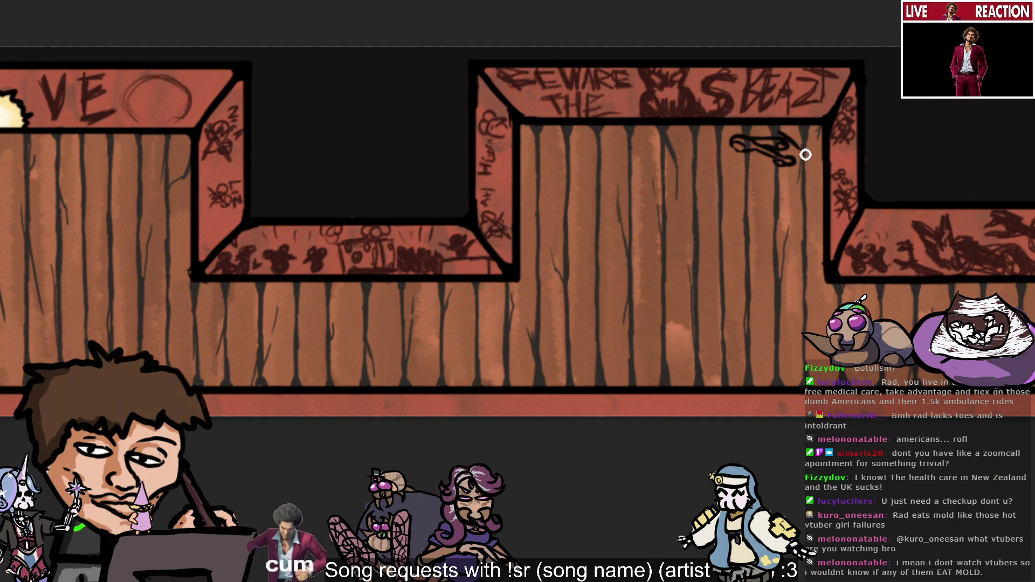
Step: Draw short black strokes beneath the scribble, undoing the misplaced ones
drag(795, 171, 780, 172)
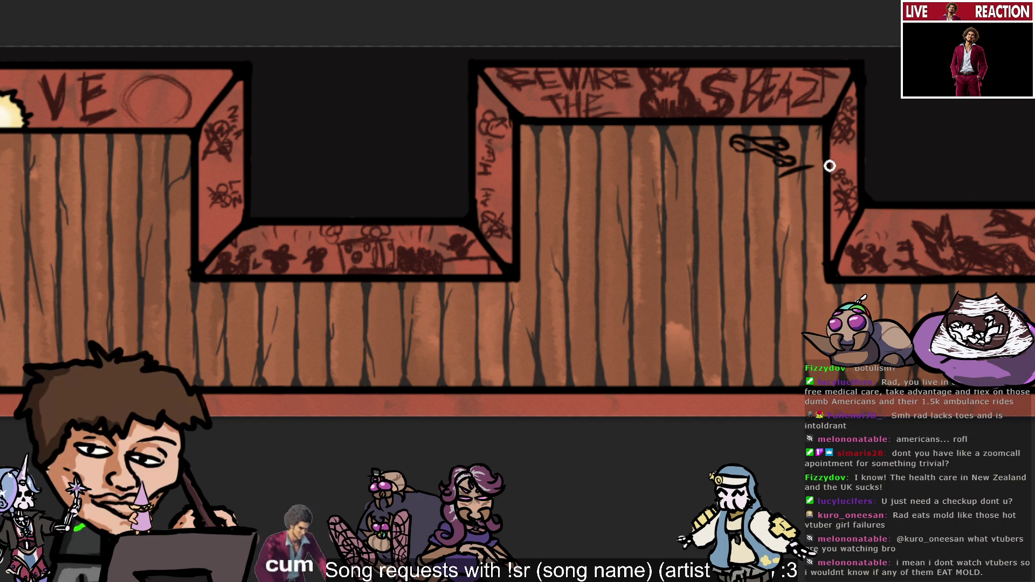
key(ctrl+z)
drag(796, 175, 779, 176)
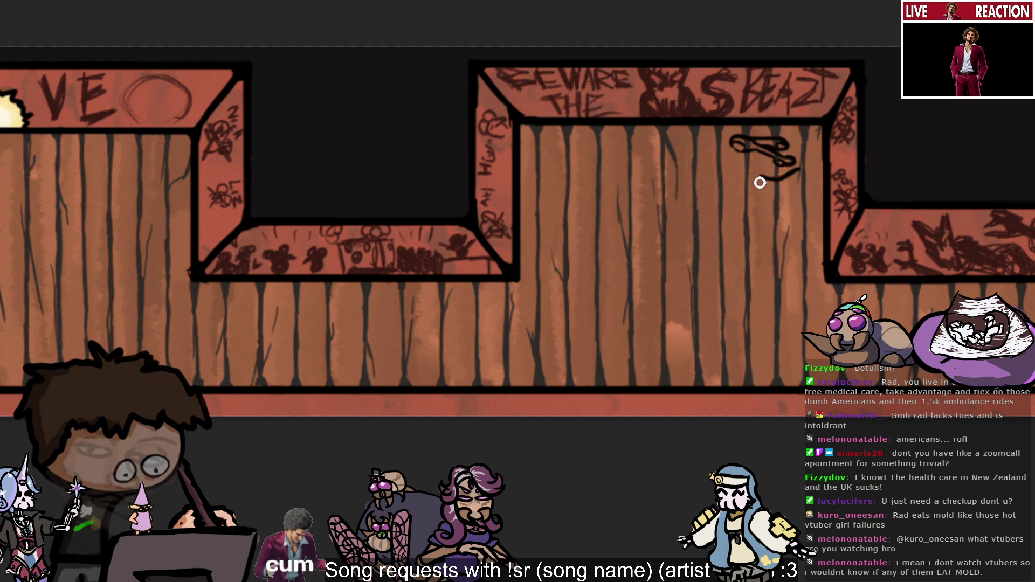
mouse_move(762, 183)
mouse_down()
mouse_move(758, 197)
mouse_move(783, 174)
mouse_move(763, 190)
mouse_up()
key(ctrl+z)
key(ctrl+z)
key(ctrl+z)
key(ctrl+z)
key(ctrl+z)
key(ctrl+z)
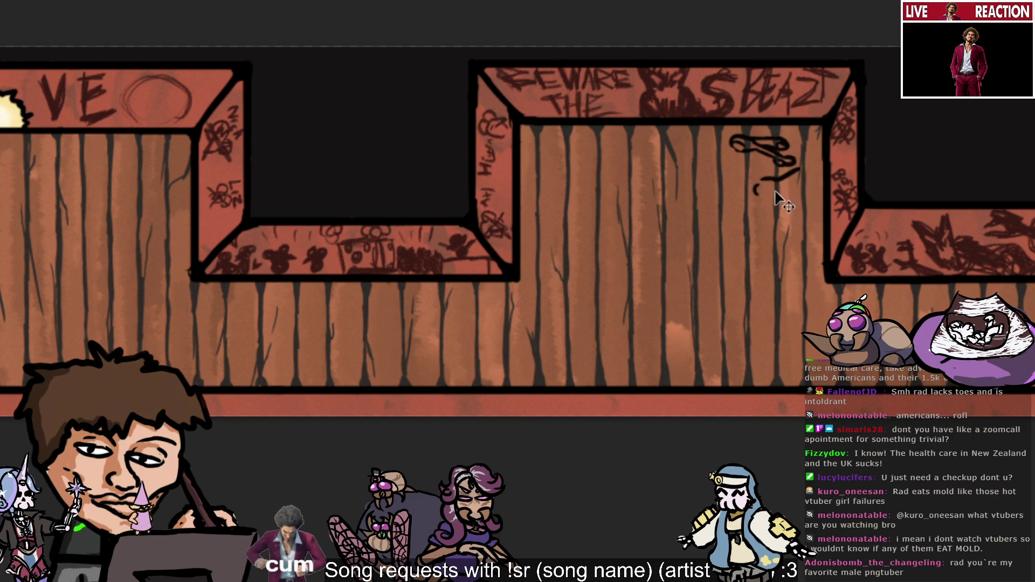
key(ctrl+z)
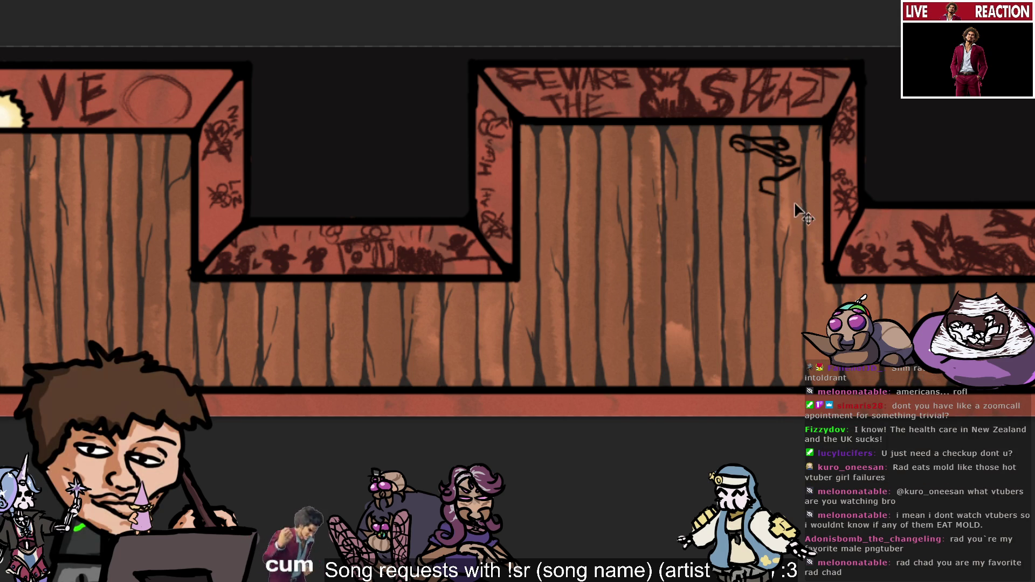
Step: Redraw the hooked black ink tail under the scissors doodle with new strokes
drag(794, 187, 763, 190)
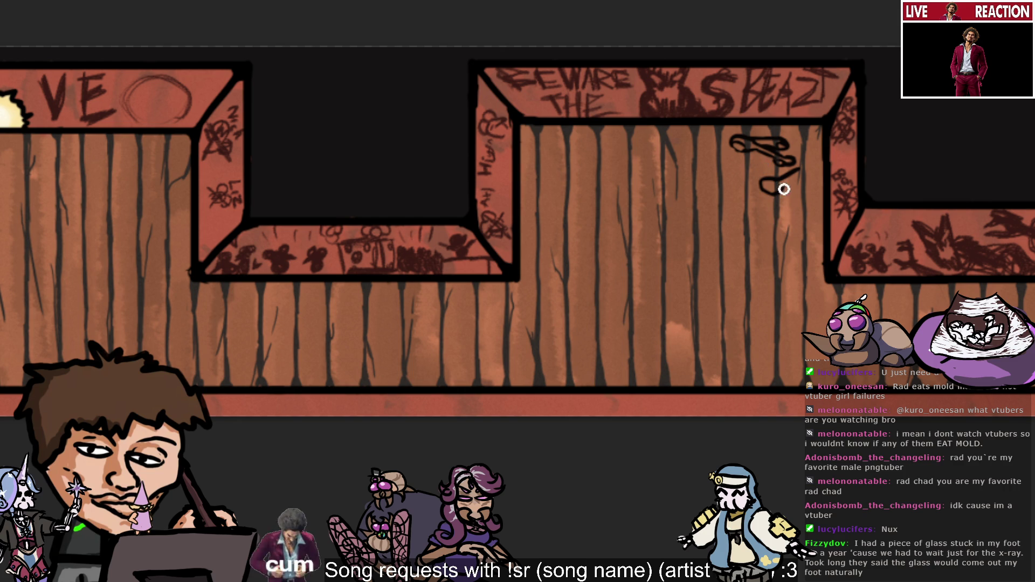
drag(784, 195, 809, 174)
key(ctrl+z)
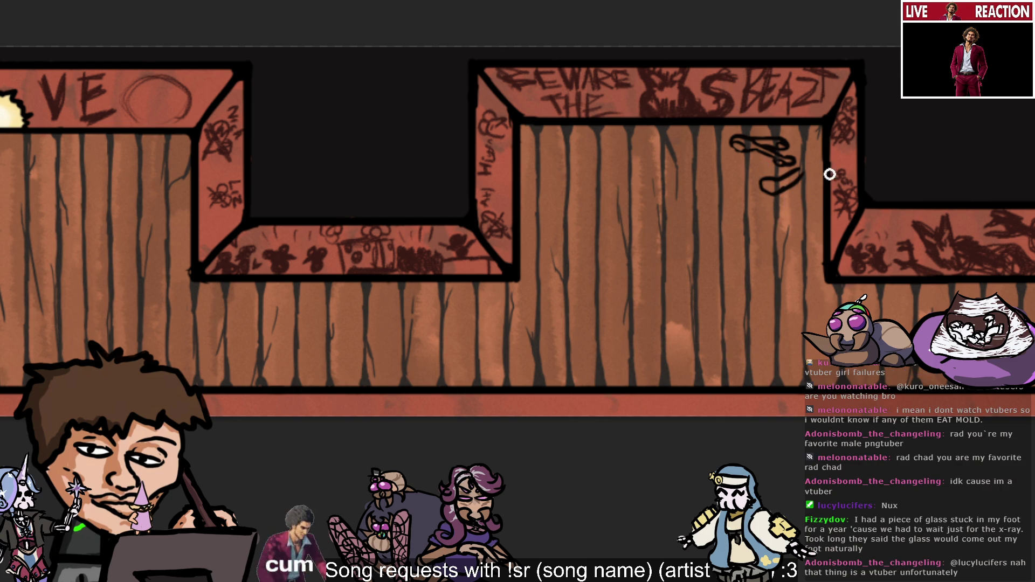
key(ctrl+z)
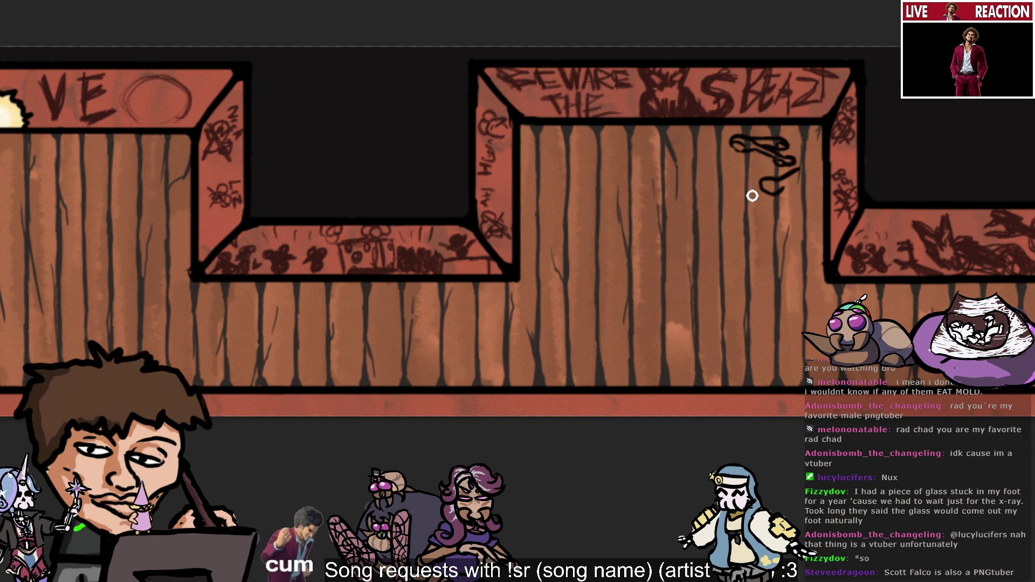
mouse_move(811, 173)
mouse_down()
mouse_move(779, 197)
mouse_move(814, 189)
mouse_up()
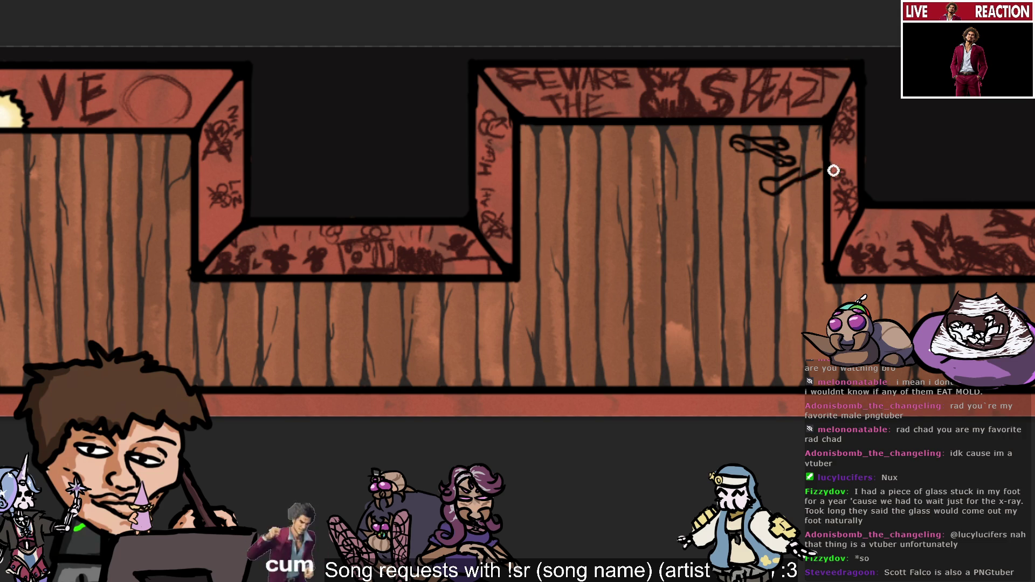
drag(785, 178, 816, 169)
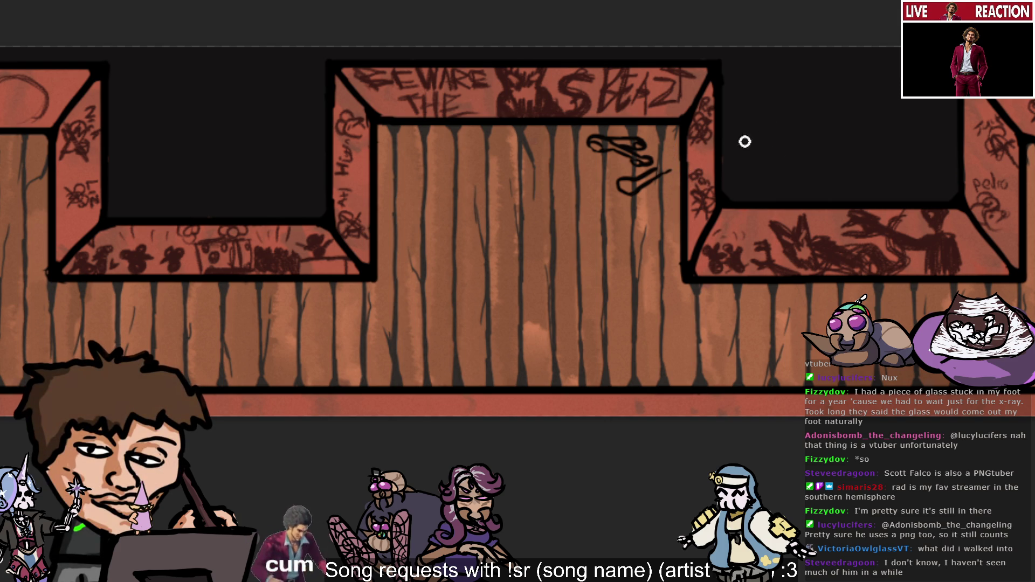
drag(664, 179, 685, 174)
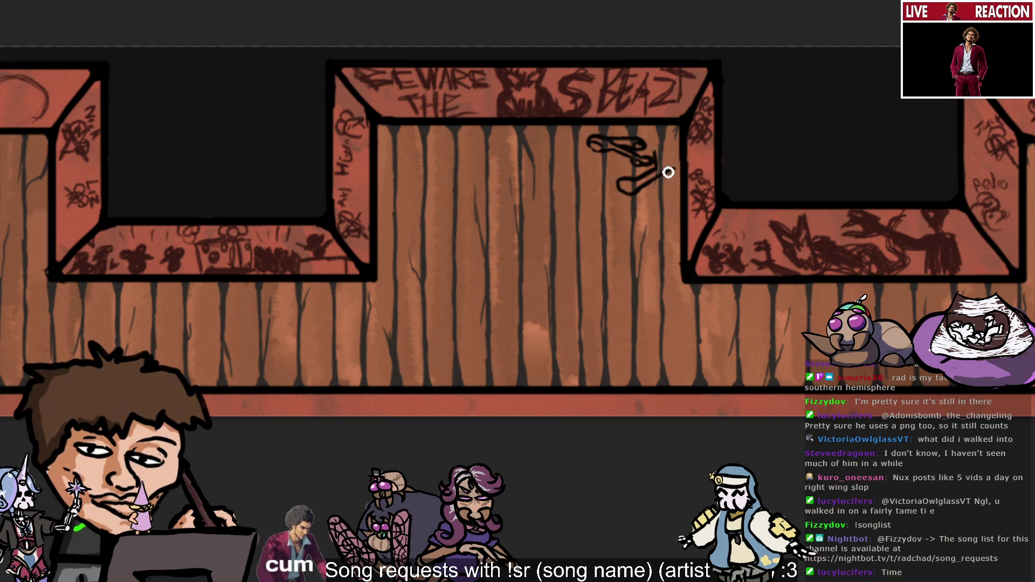
mouse_move(658, 144)
mouse_down()
mouse_move(659, 158)
mouse_move(658, 146)
mouse_up()
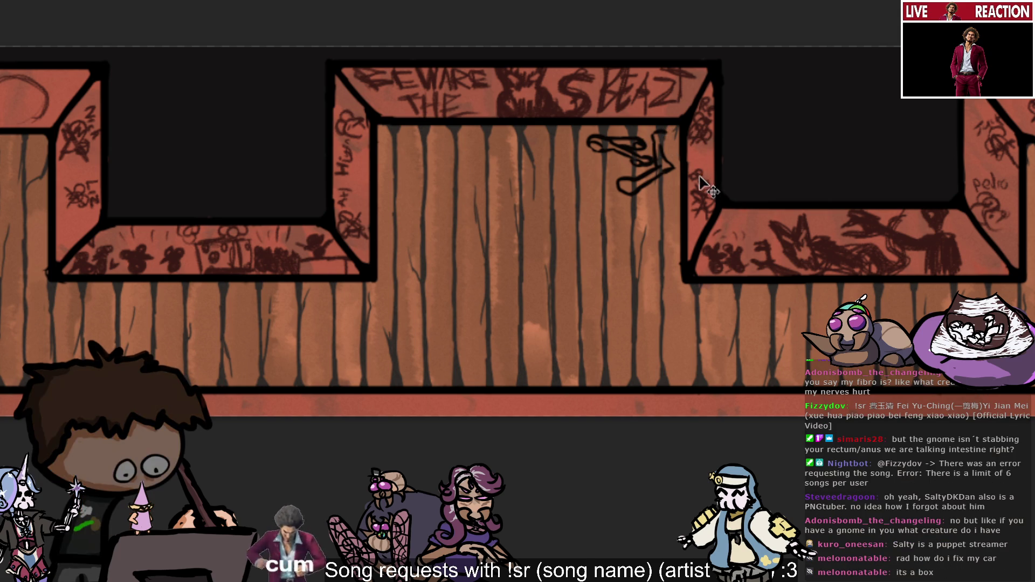
key(ctrl+z)
key(ctrl+z)
key(ctrl+z)
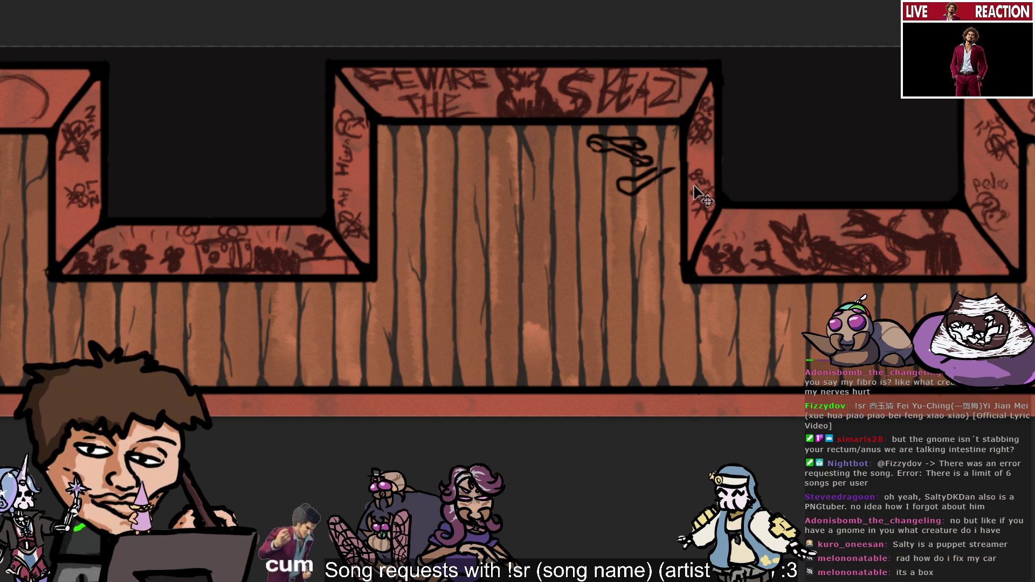